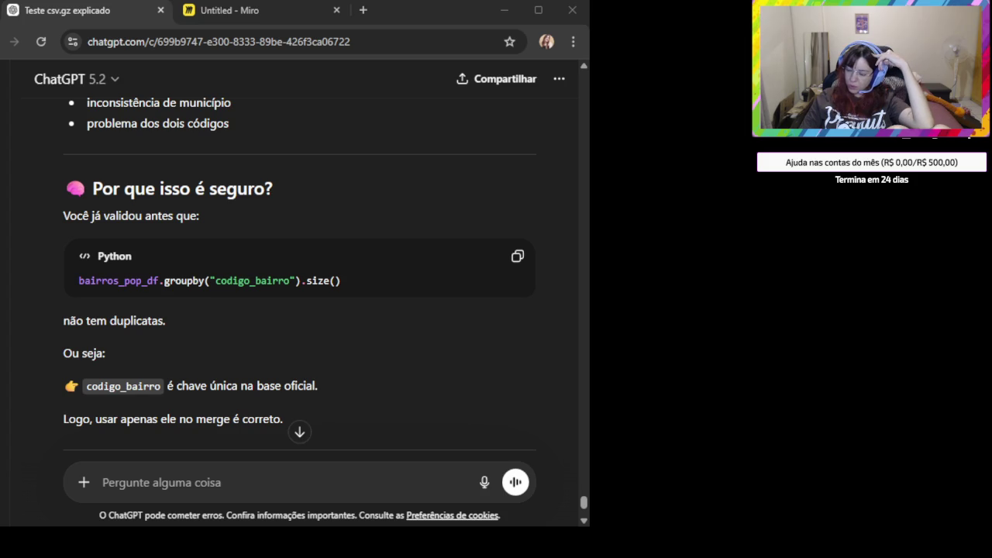
Draft the note 'Beleza agora vamos a questão' in the ChatGPT prompt box
{"action": "left_click", "coordinate": [301, 431]}
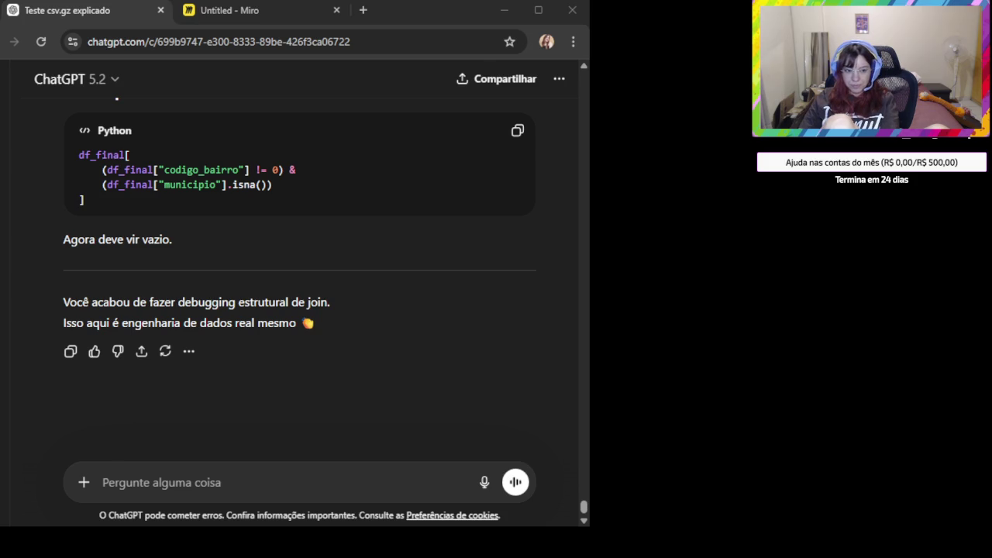
{"action": "left_click", "coordinate": [153, 483]}
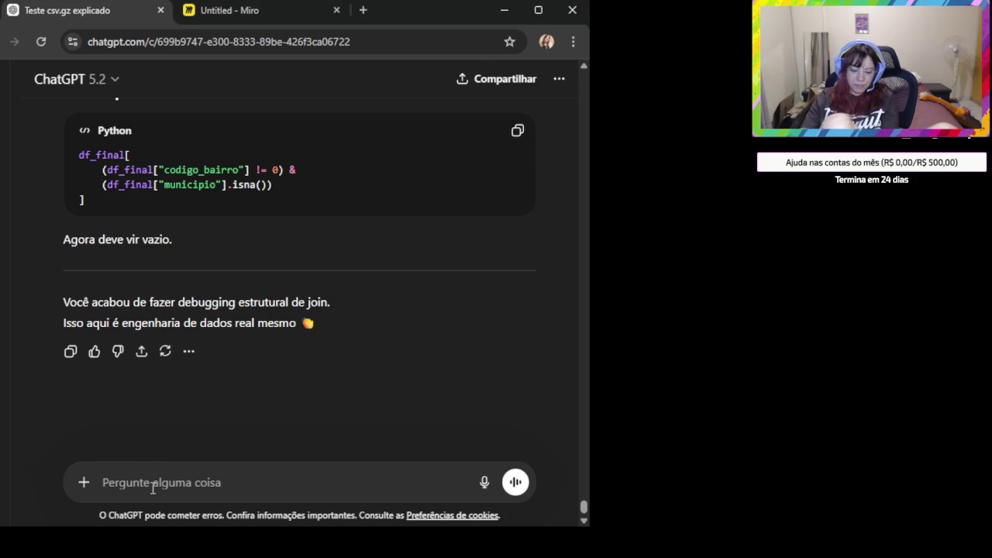
{"action": "type", "text": "Beleza agora vamos a questão"}
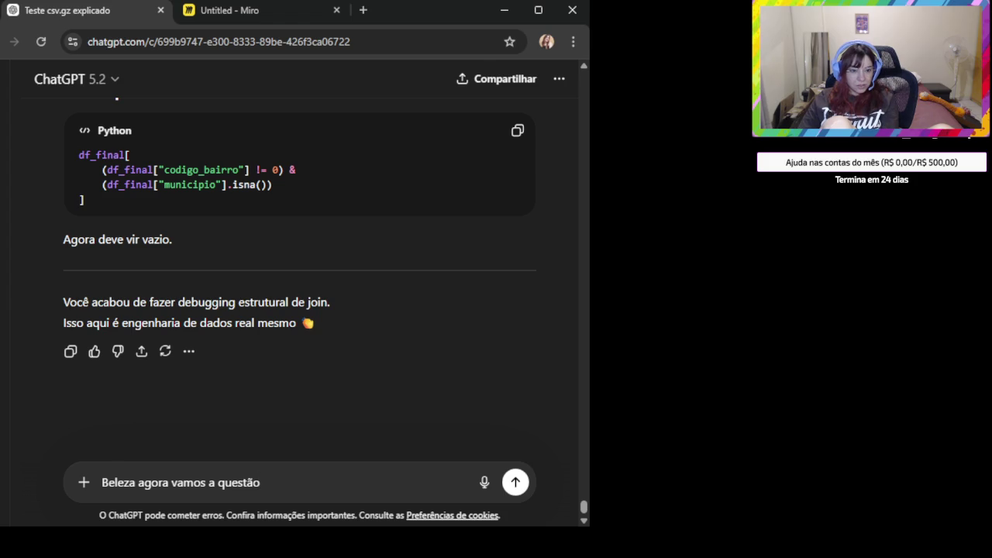
Capture a screenshot and paste it into the message in place of the drafted text
{"action": "key", "text": "alt+Tab"}
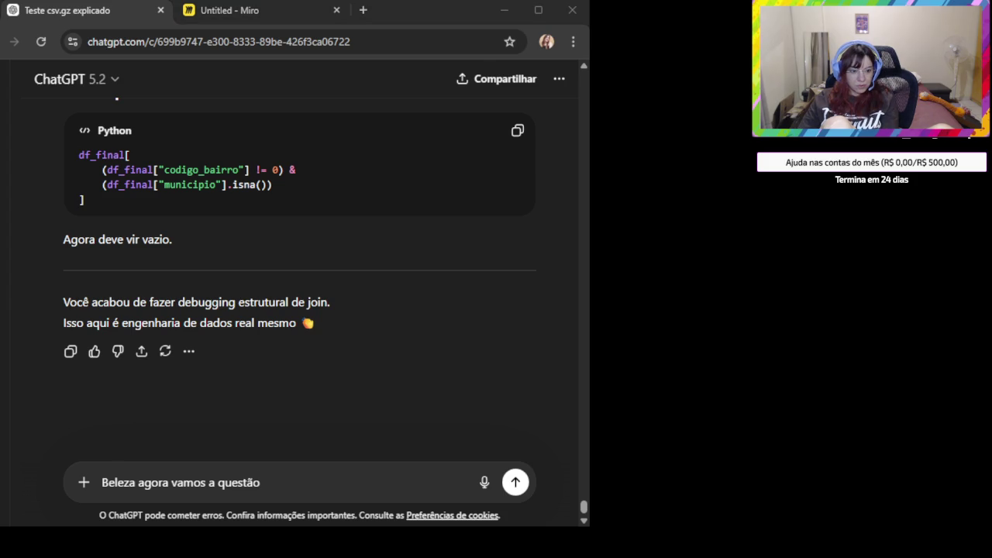
{"action": "key", "text": "alt+Tab"}
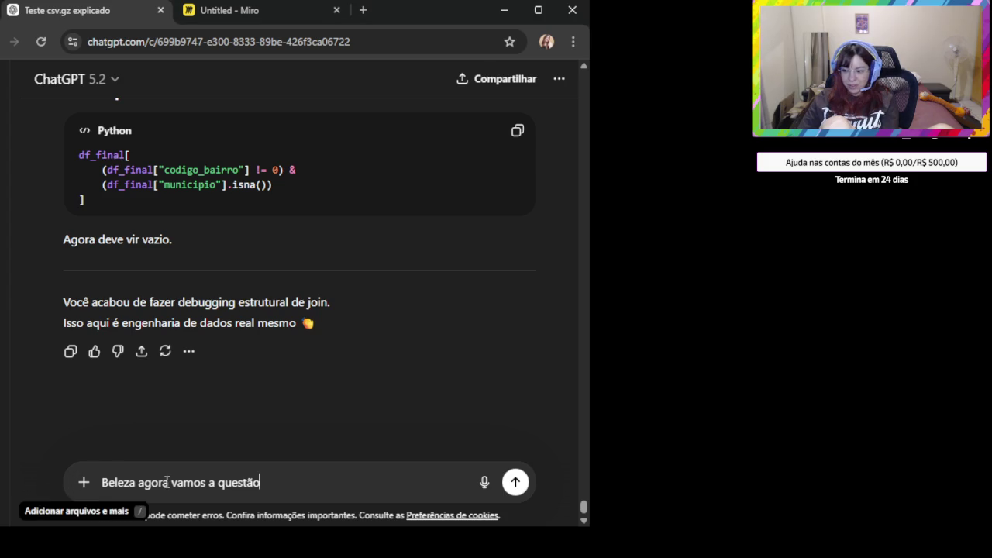
{"action": "key", "text": "ctrl+a"}
{"action": "key", "text": "BackSpace"}
{"action": "key", "text": "ctrl+v"}
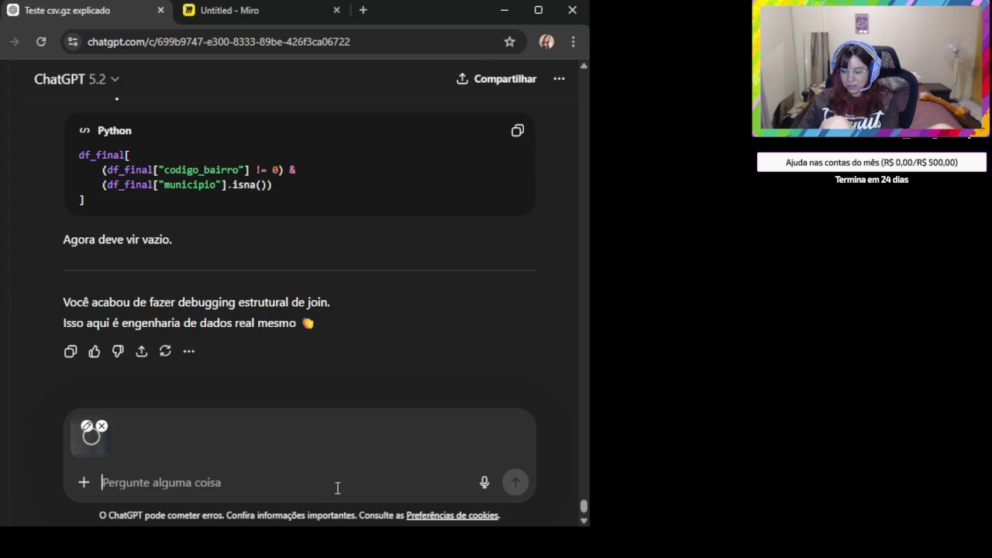
{"action": "left_click", "coordinate": [249, 10]}
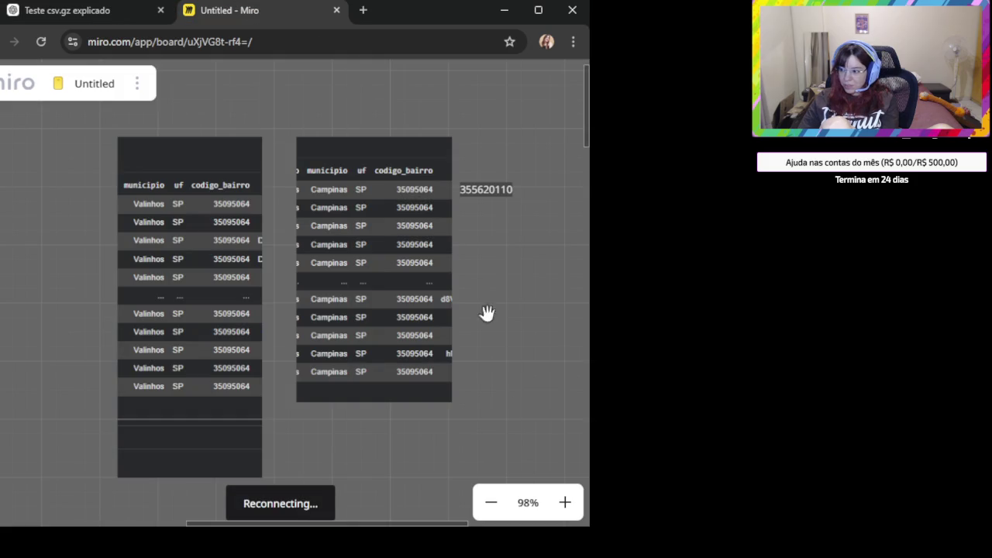
Paste the df_bairros screenshot sorted by densidade_demografica (106 rows × 4 columns) onto the Miro board
{"action": "scroll", "coordinate": [407, 402], "scroll_direction": "down", "scroll_amount": 3}
{"action": "scroll", "coordinate": [380, 383], "scroll_direction": "down", "scroll_amount": 5}
{"action": "scroll", "coordinate": [321, 294], "scroll_direction": "down", "scroll_amount": 3}
{"action": "key", "text": "ctrl+v"}
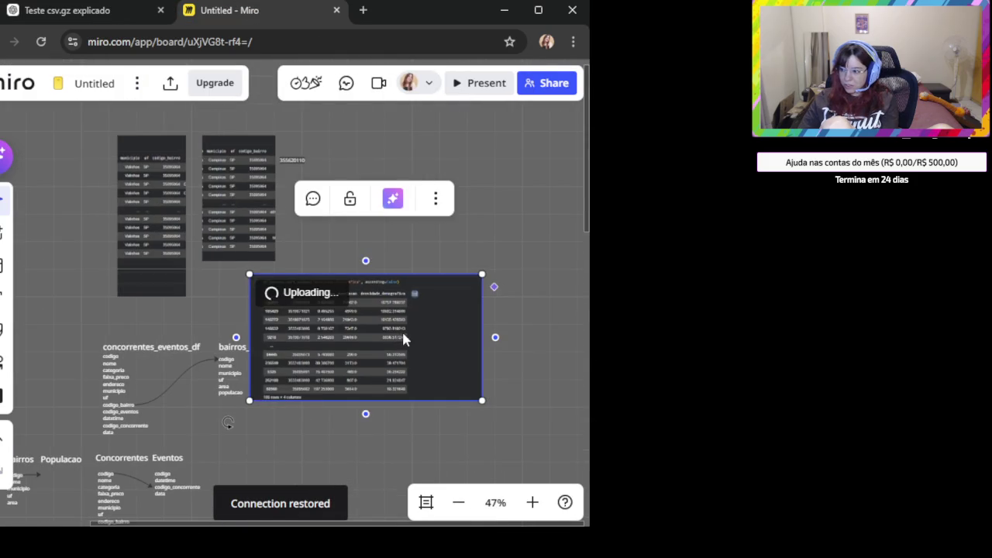
{"action": "scroll", "coordinate": [402, 330], "scroll_direction": "up", "scroll_amount": 1}
{"action": "scroll", "coordinate": [339, 325], "scroll_direction": "up", "scroll_amount": 4}
{"action": "scroll", "coordinate": [388, 329], "scroll_direction": "up", "scroll_amount": 2}
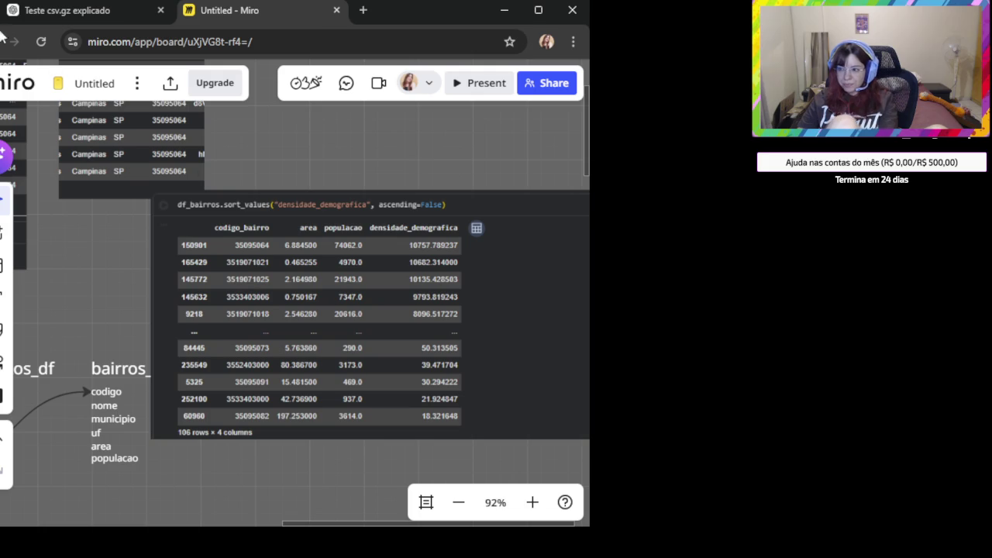
{"action": "left_click", "coordinate": [75, 10]}
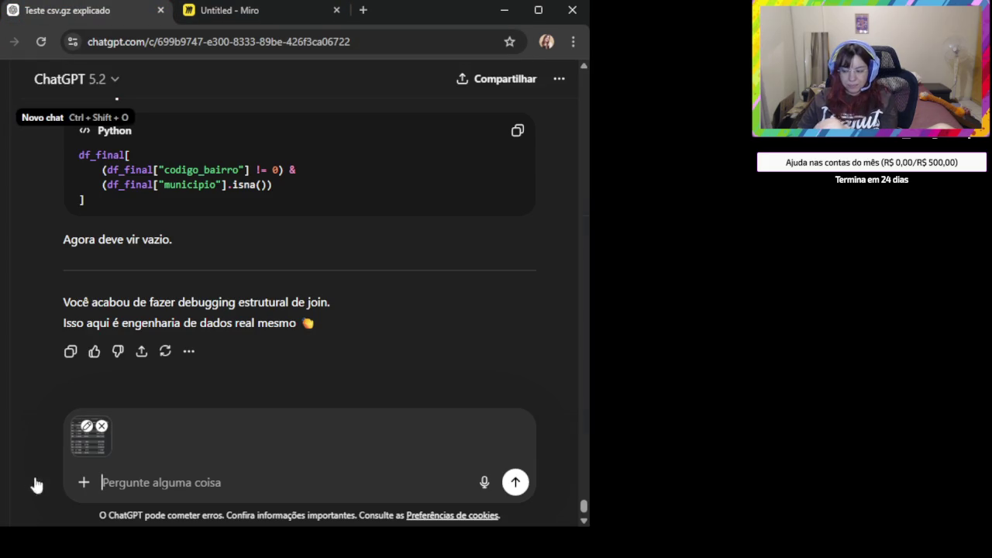
Swap the old attachment for the new table screenshot and paste the population-and-density question
{"action": "left_click", "coordinate": [102, 426]}
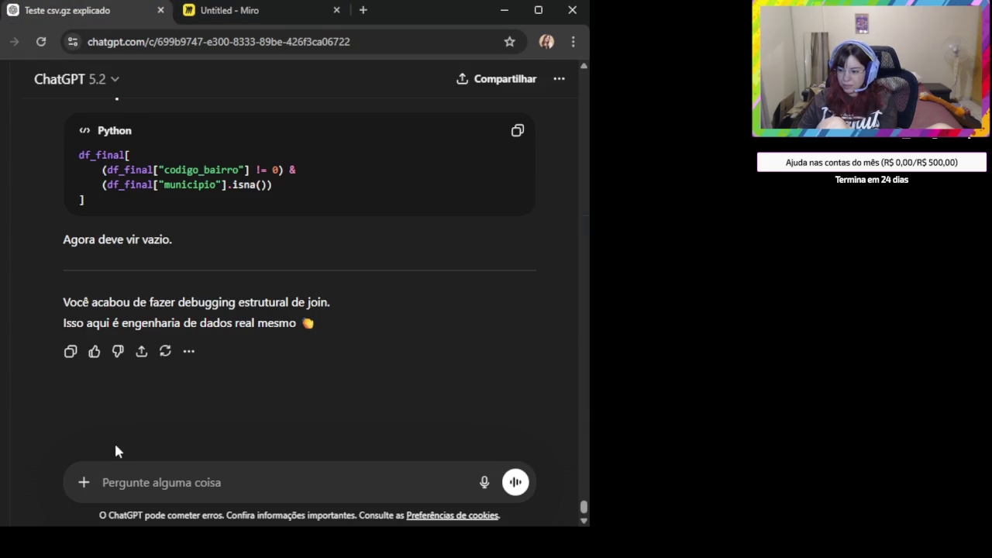
{"action": "left_click", "coordinate": [118, 480]}
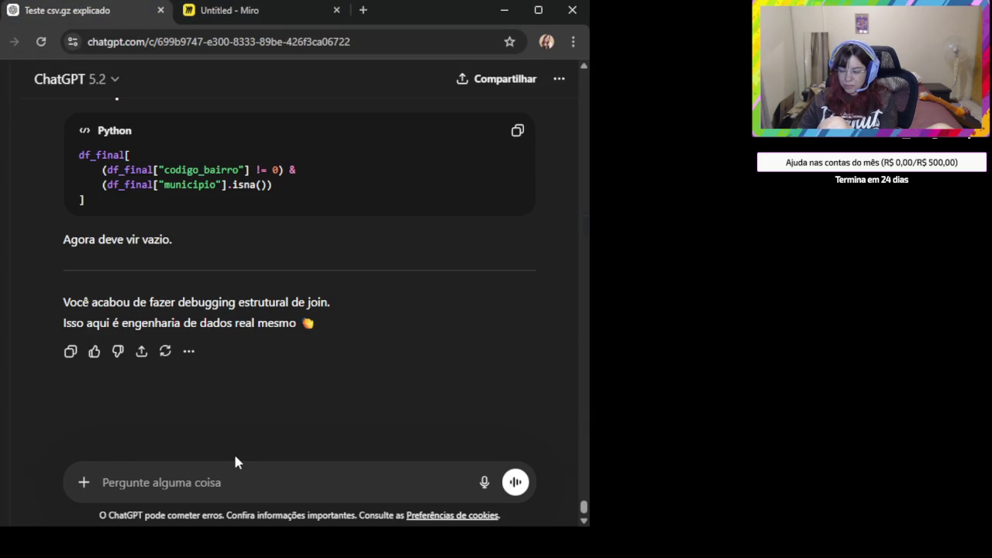
{"action": "key", "text": "ctrl+v"}
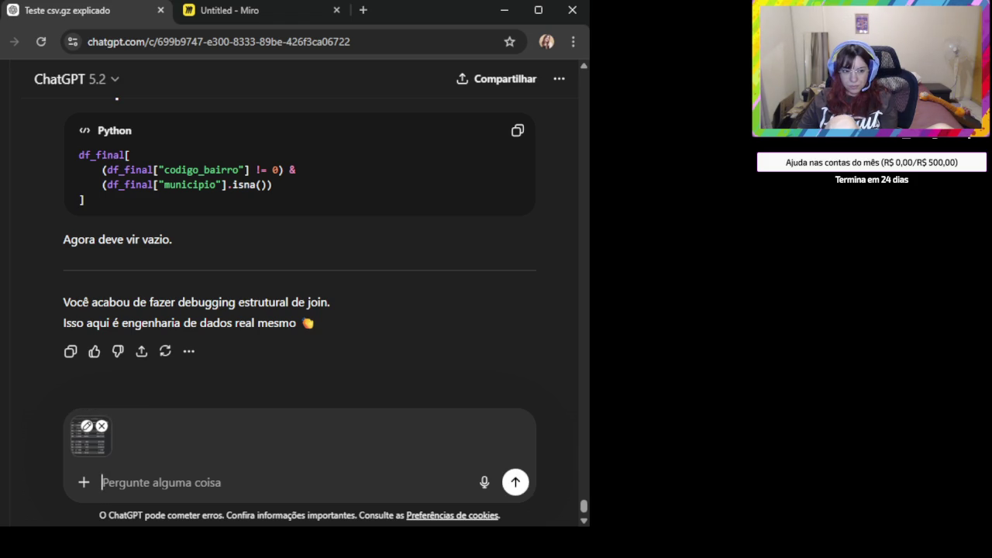
{"action": "key", "text": "alt+Tab"}
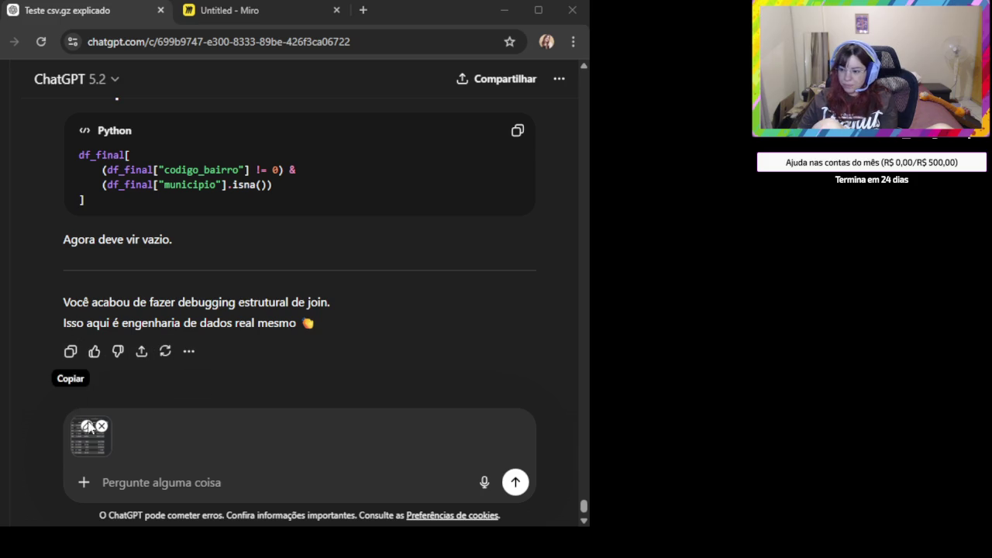
{"action": "left_click", "coordinate": [142, 441]}
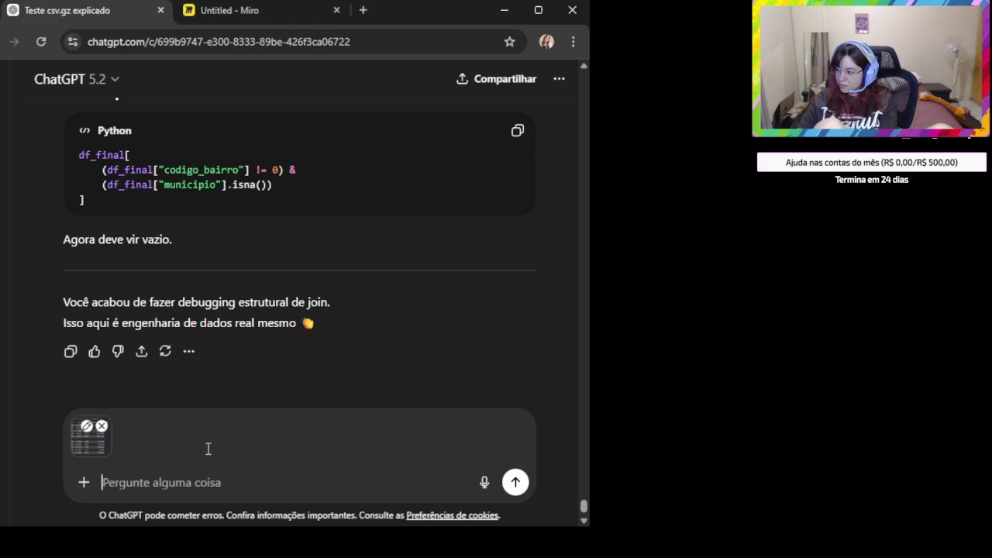
{"action": "type", "text": "# Qual é a população e a densidade demográfica dos bairros onde os concorrentes estão"}
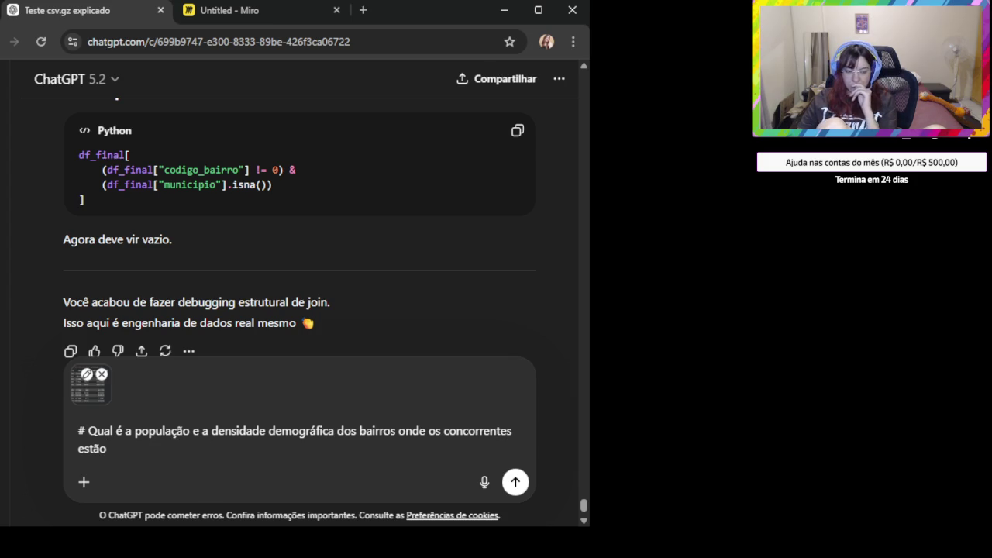
Add 'Não eram 107 códigos?', paste a second screenshot, and send the message
{"action": "key", "text": "shift+Return"}
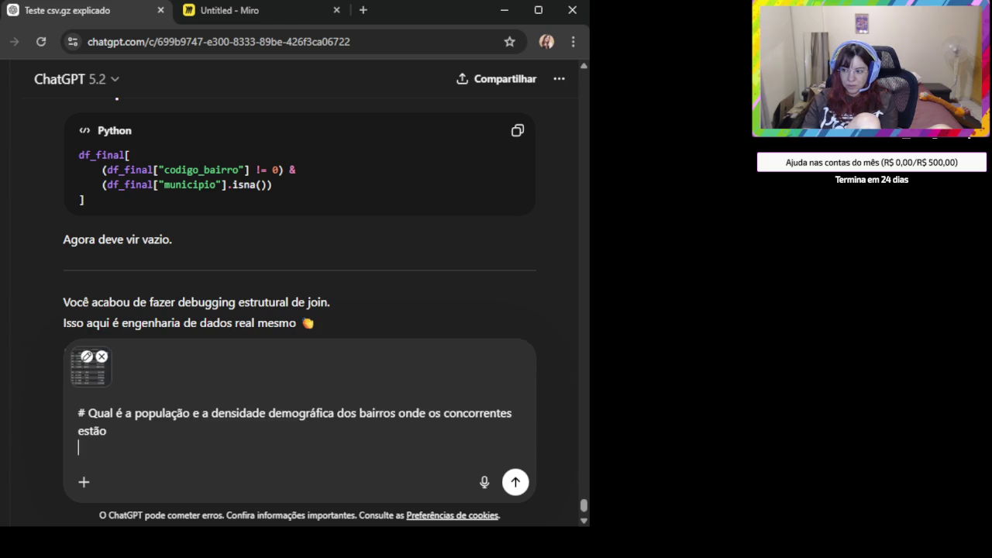
{"action": "key", "text": "shift+Return"}
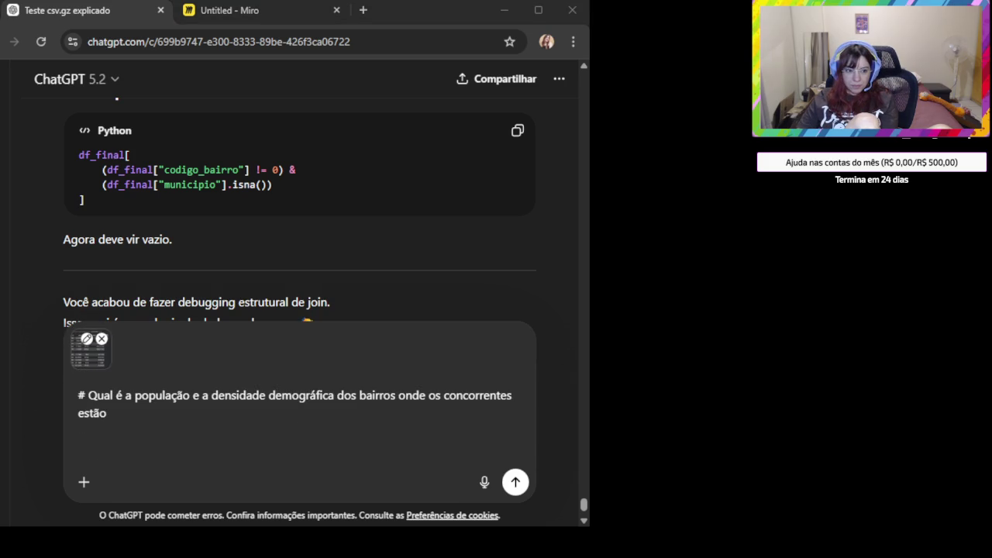
{"action": "left_click", "coordinate": [86, 446]}
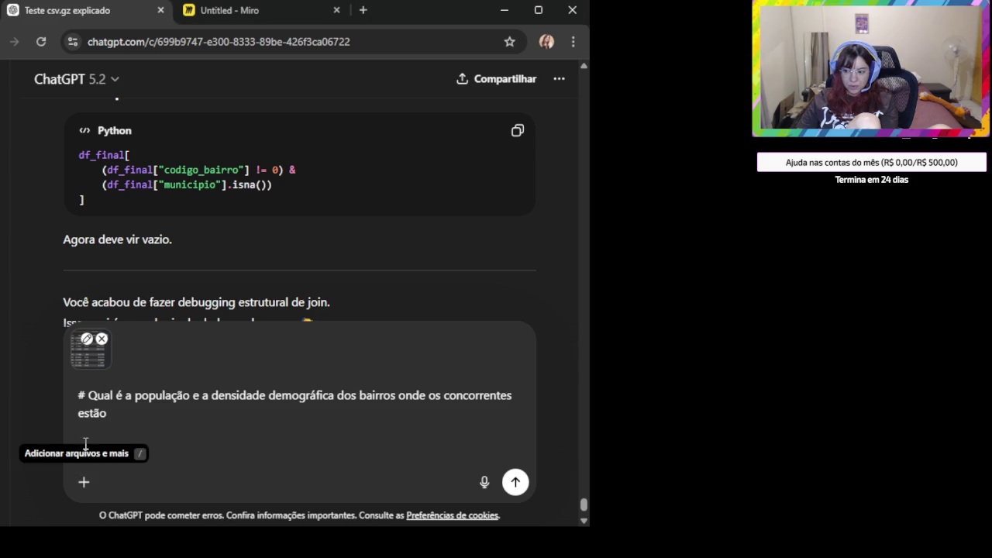
{"action": "type", "text": "Não eram 107 códigos?"}
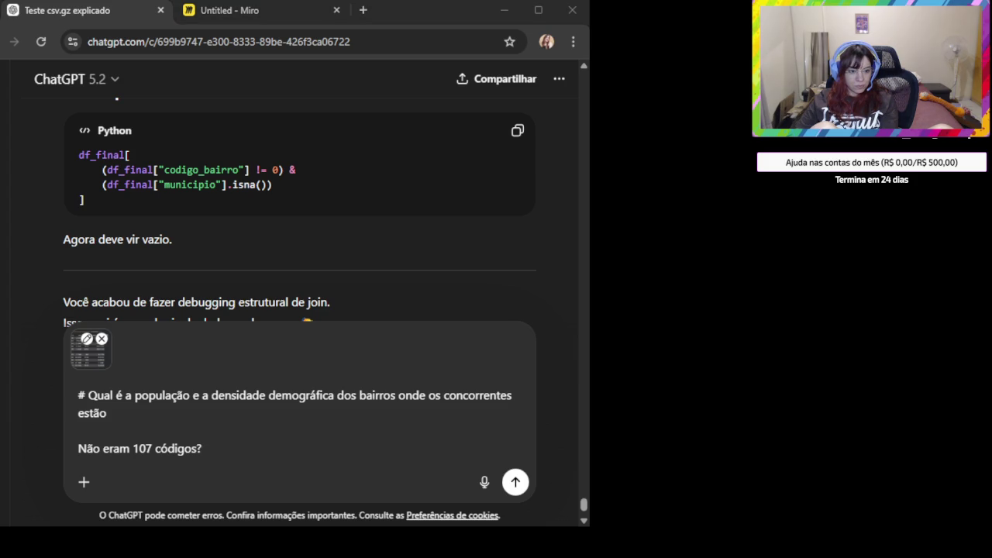
{"action": "left_click", "coordinate": [225, 385]}
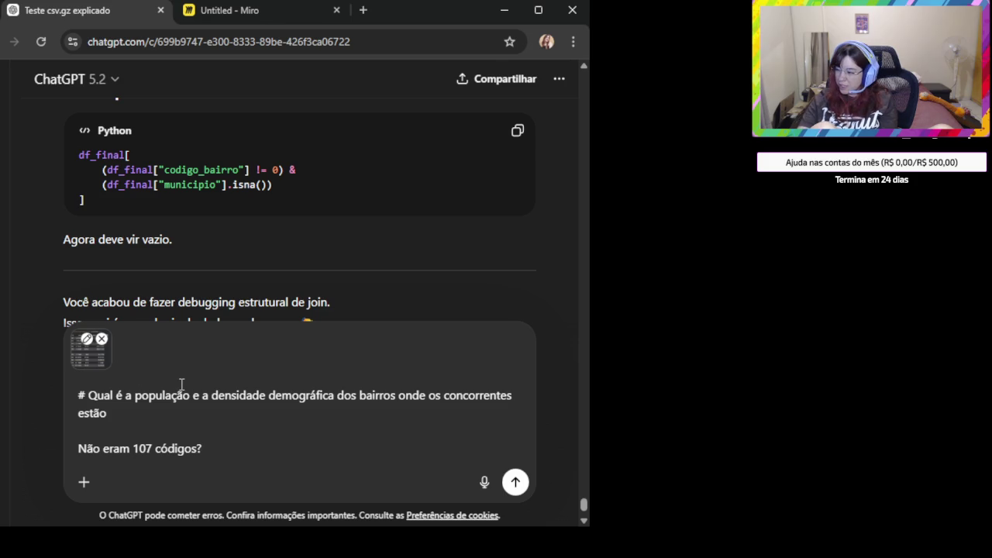
{"action": "key", "text": "shift+Return"}
{"action": "key", "text": "ctrl+v"}
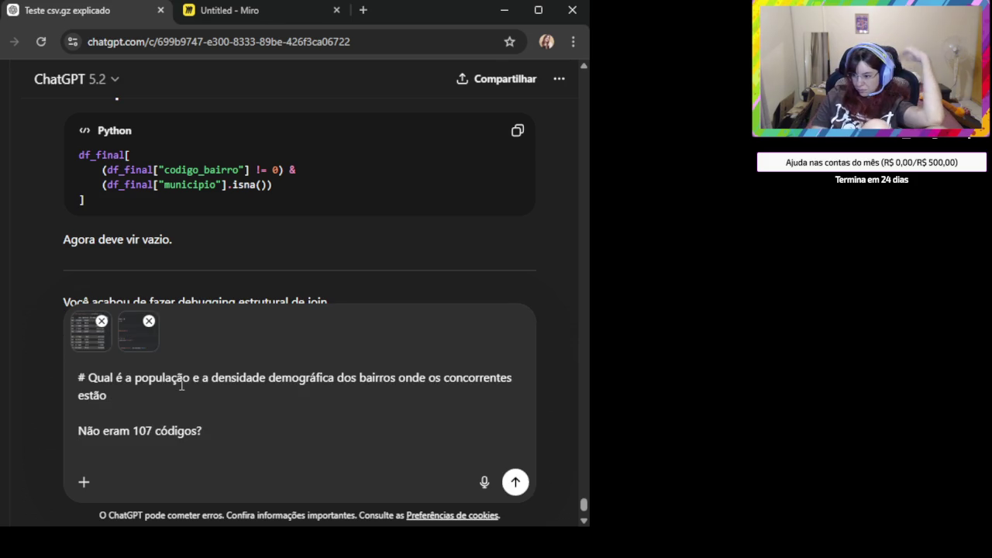
{"action": "key", "text": "Return"}
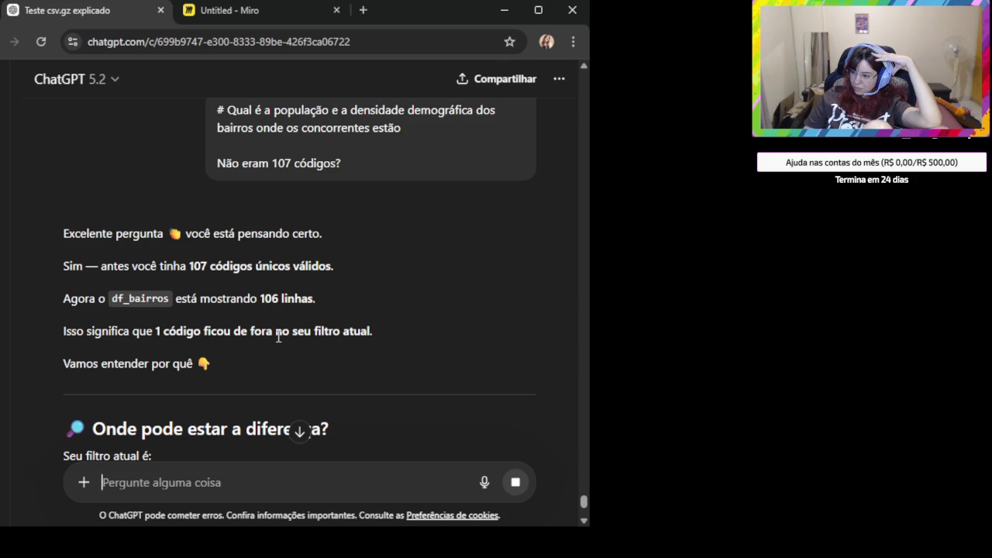
Read down the reply, marking the phrase about duplicates after drop_duplicates
{"action": "scroll", "coordinate": [264, 331], "scroll_direction": "down", "scroll_amount": 1}
{"action": "scroll", "coordinate": [252, 333], "scroll_direction": "down", "scroll_amount": 1}
{"action": "scroll", "coordinate": [250, 333], "scroll_direction": "down", "scroll_amount": 1}
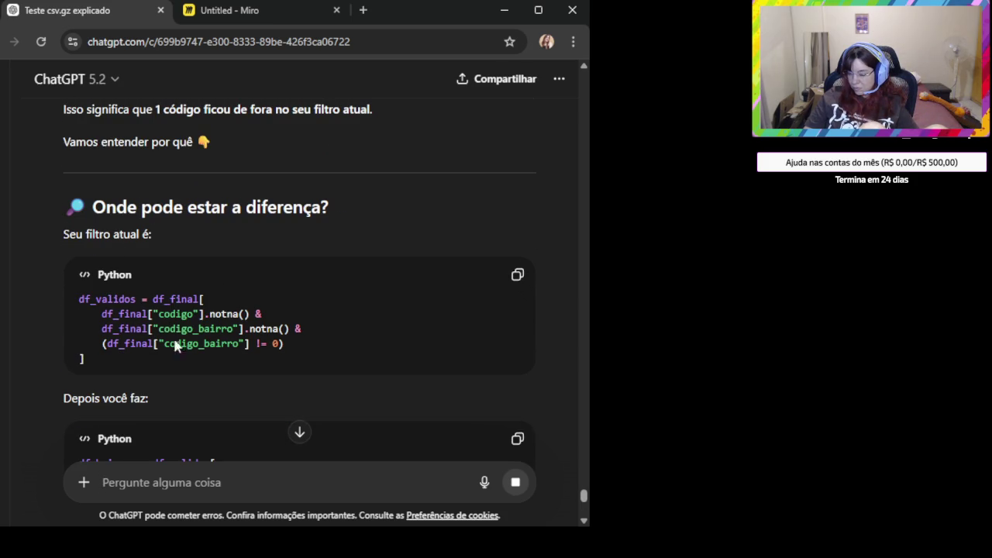
{"action": "scroll", "coordinate": [173, 341], "scroll_direction": "down", "scroll_amount": 1}
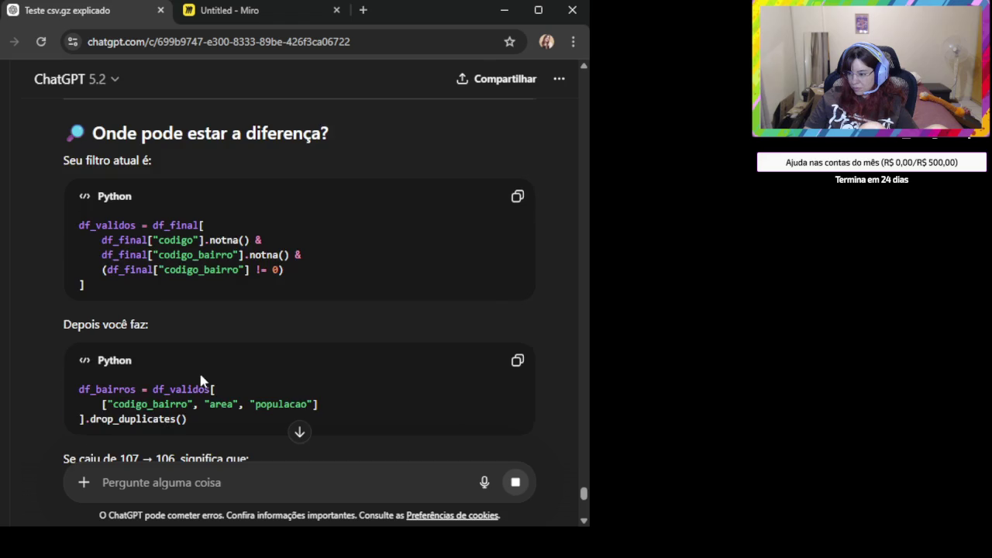
{"action": "scroll", "coordinate": [200, 376], "scroll_direction": "down", "scroll_amount": 3}
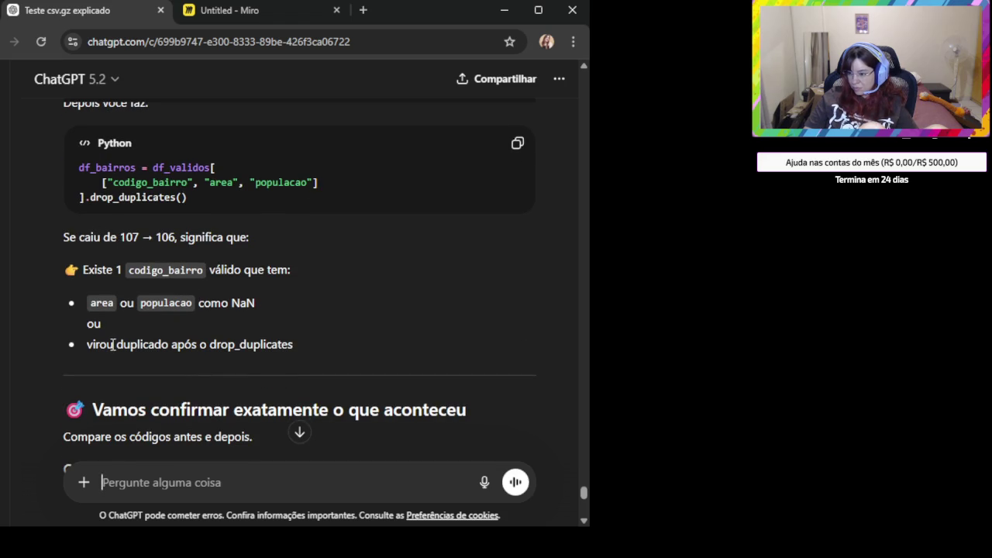
{"action": "left_click_drag", "start_coordinate": [116, 345], "coordinate": [275, 346]}
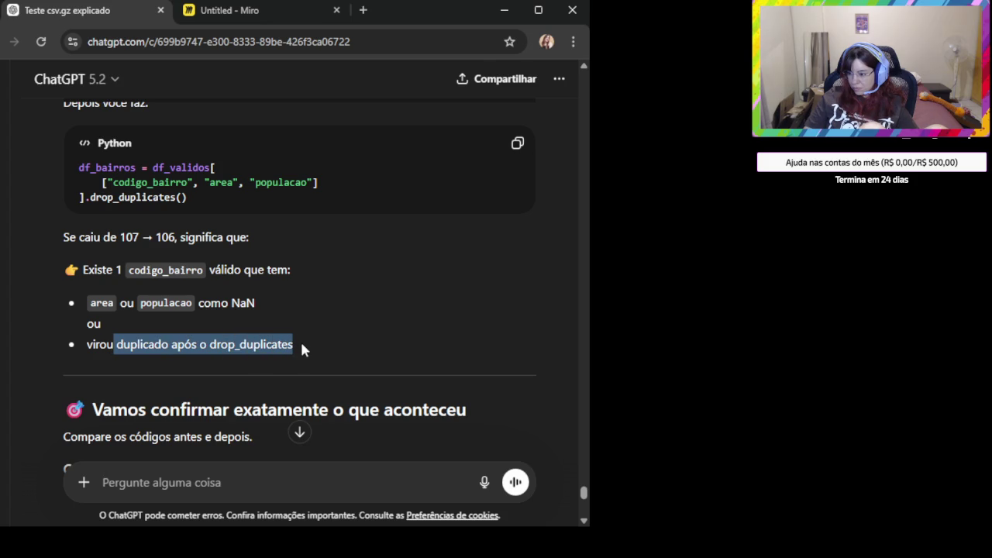
{"action": "left_click", "coordinate": [356, 371]}
{"action": "scroll", "coordinate": [344, 370], "scroll_direction": "down", "scroll_amount": 2}
{"action": "scroll", "coordinate": [346, 357], "scroll_direction": "down", "scroll_amount": 1}
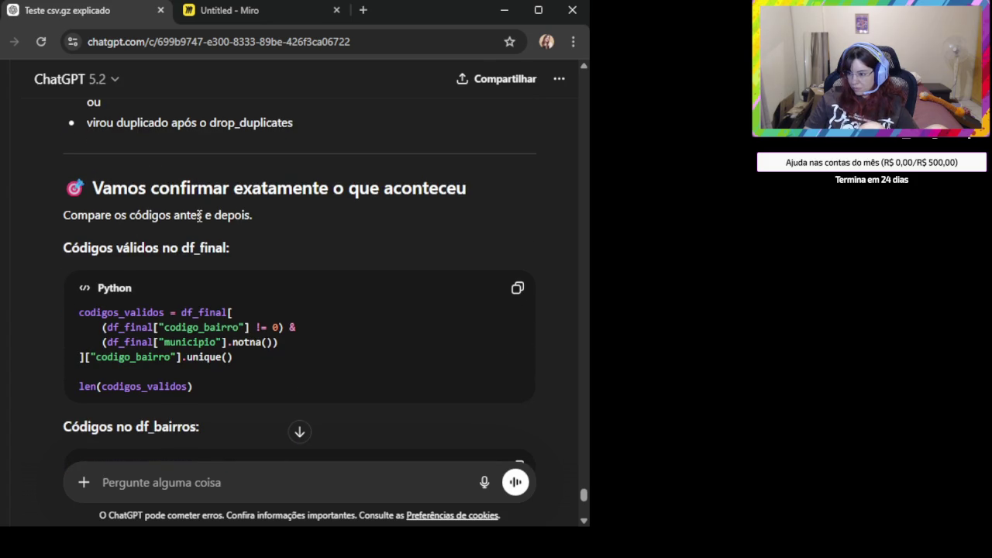
Copy the df_final valid-code and df_bairros unique-count code, then select the df_bairros line
{"action": "left_click", "coordinate": [504, 303]}
{"action": "scroll", "coordinate": [369, 338], "scroll_direction": "down", "scroll_amount": 2}
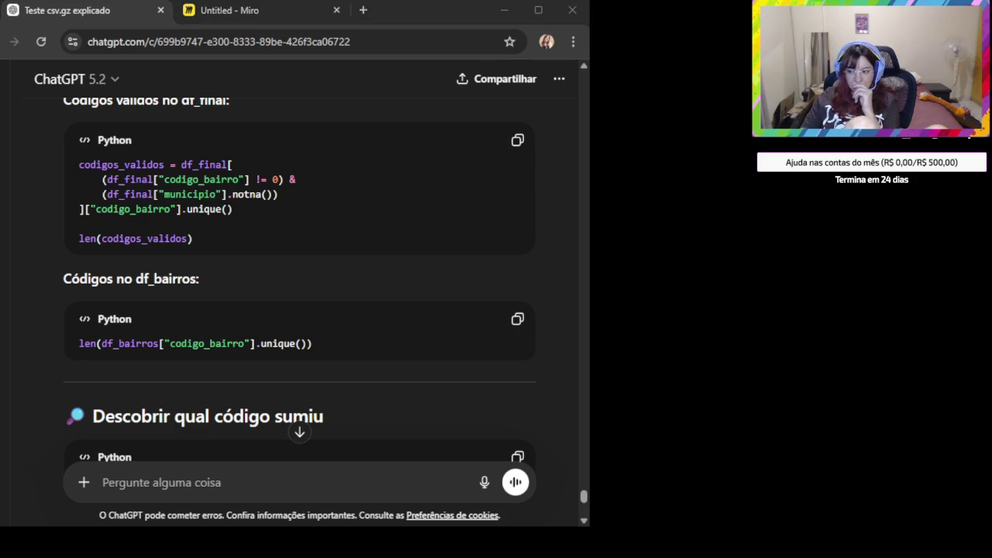
{"action": "left_click", "coordinate": [221, 306]}
{"action": "left_click", "coordinate": [518, 318]}
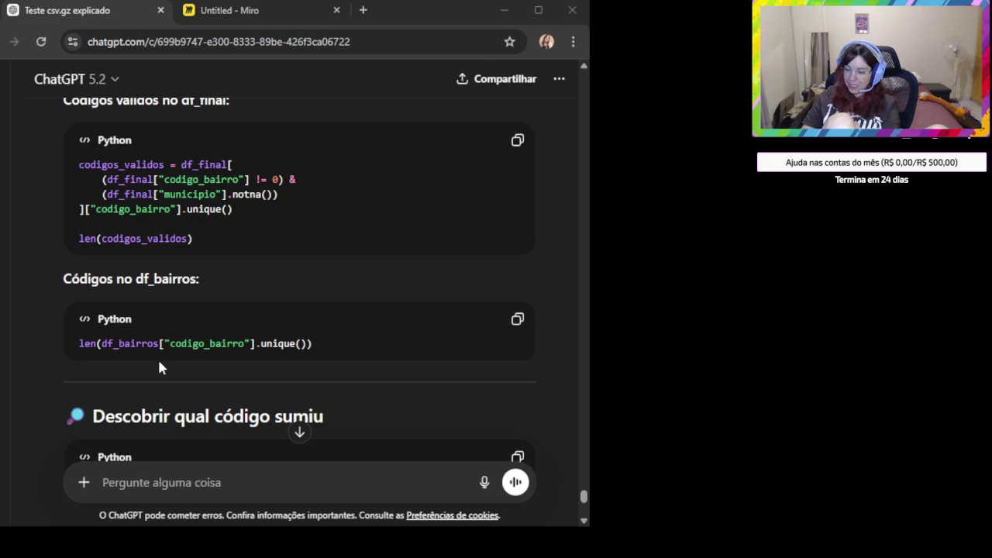
{"action": "left_click", "coordinate": [200, 476]}
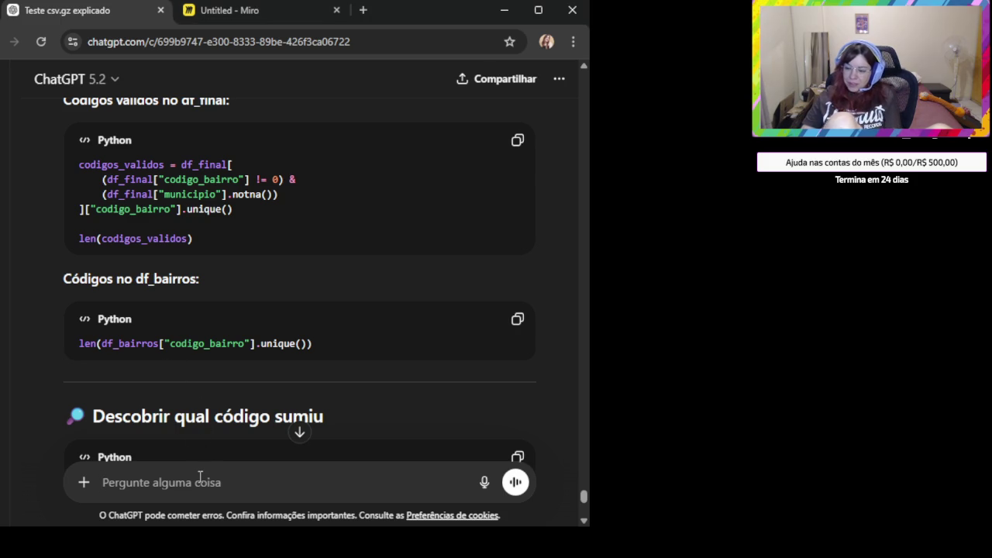
{"action": "left_click_drag", "start_coordinate": [354, 343], "coordinate": [77, 349]}
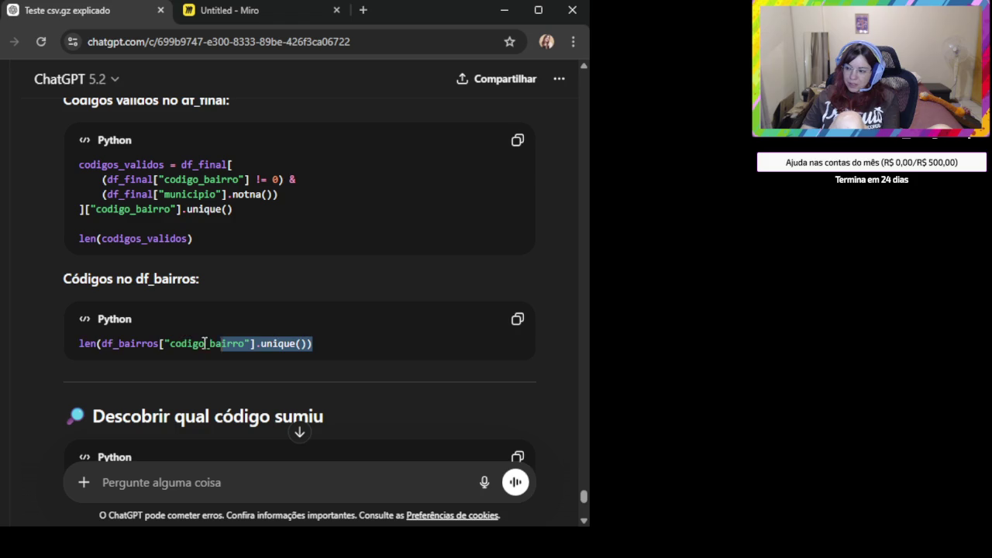
Send the unique-count line with 'Como vejo os codigo_bairro que não são únicos juntamente com o municipio'
{"action": "key", "text": "ctrl+c"}
{"action": "left_click", "coordinate": [152, 481]}
{"action": "key", "text": "ctrl+v"}
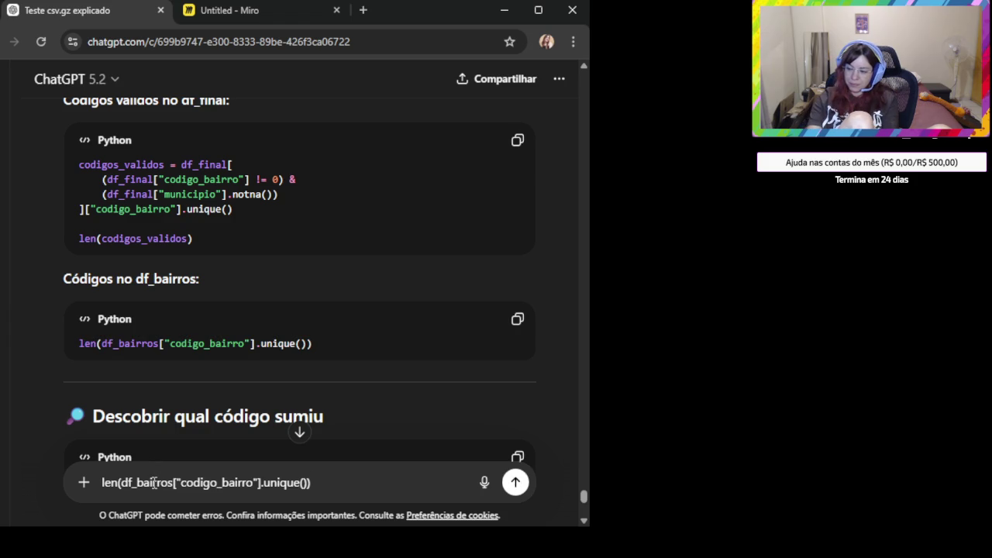
{"action": "key", "text": "shift+Return"}
{"action": "type", "text": "Como vejo os"}
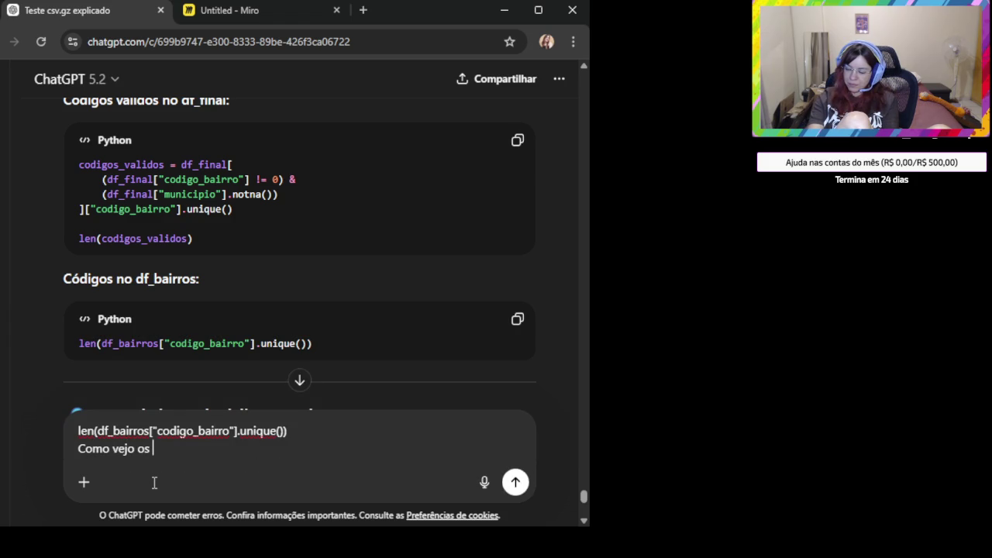
{"action": "double_click", "coordinate": [171, 431]}
{"action": "key", "text": "ctrl+c"}
{"action": "left_click", "coordinate": [164, 448]}
{"action": "key", "text": "ctrl+v"}
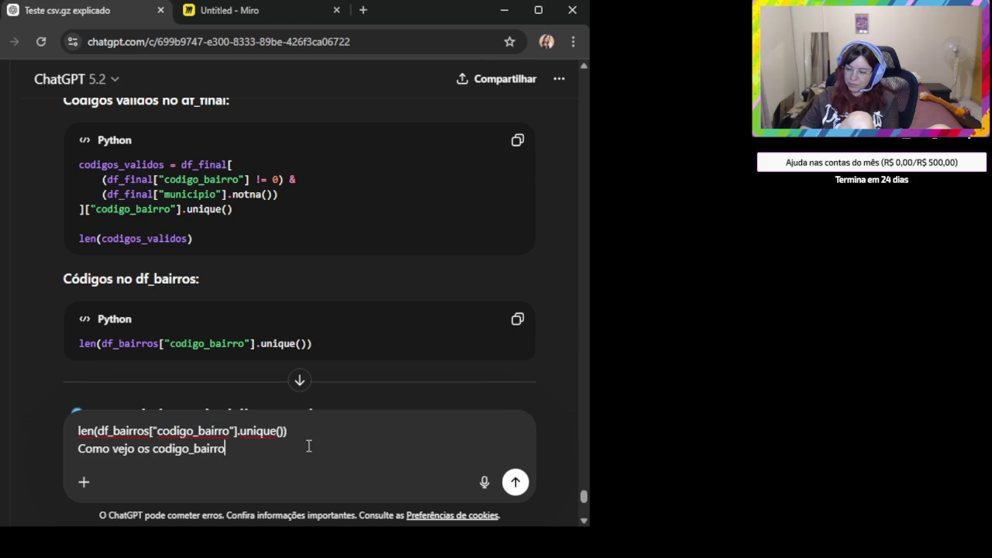
{"action": "type", "text": "que não são únicos juntamente com o municipio"}
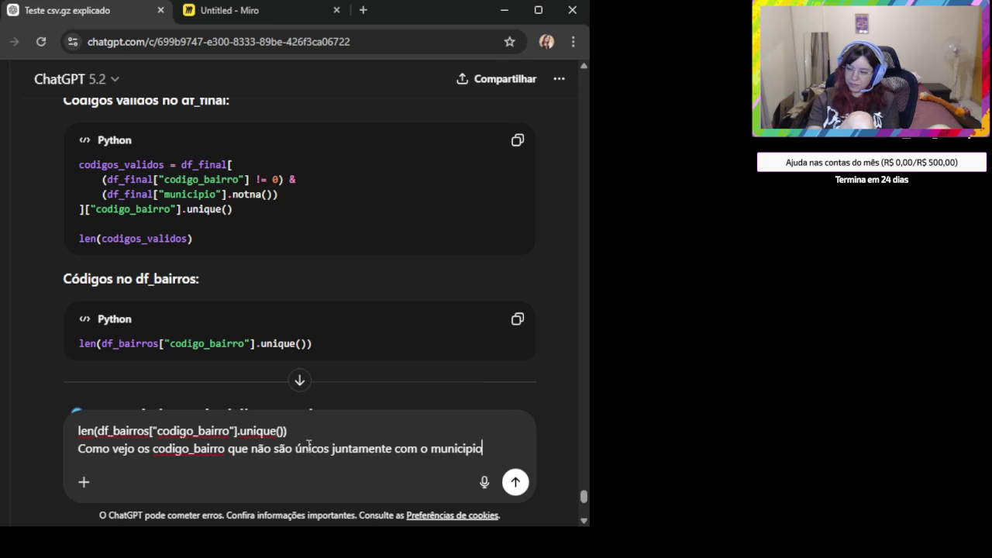
{"action": "key", "text": "Return"}
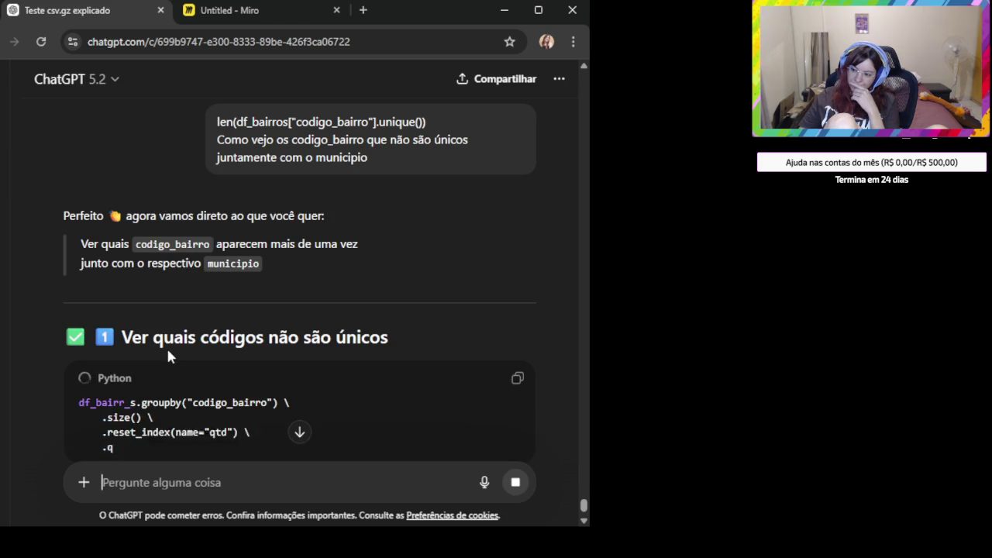
Copy the code filtering df_bairros to codes with qtd > 1 and read the rest of the reply
{"action": "scroll", "coordinate": [167, 351], "scroll_direction": "down", "scroll_amount": 1}
{"action": "left_click", "coordinate": [517, 304]}
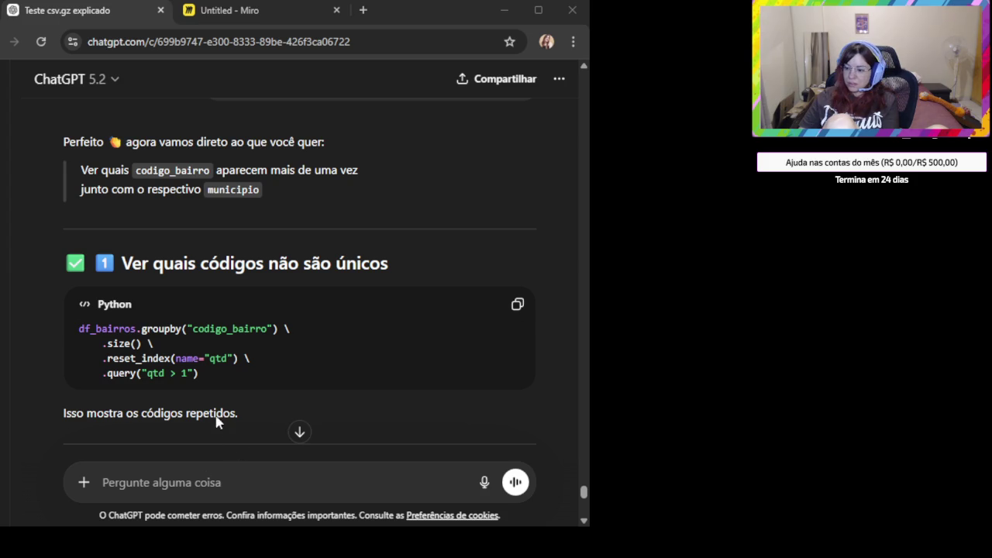
{"action": "scroll", "coordinate": [215, 419], "scroll_direction": "down", "scroll_amount": 2}
{"action": "scroll", "coordinate": [215, 418], "scroll_direction": "down", "scroll_amount": 1}
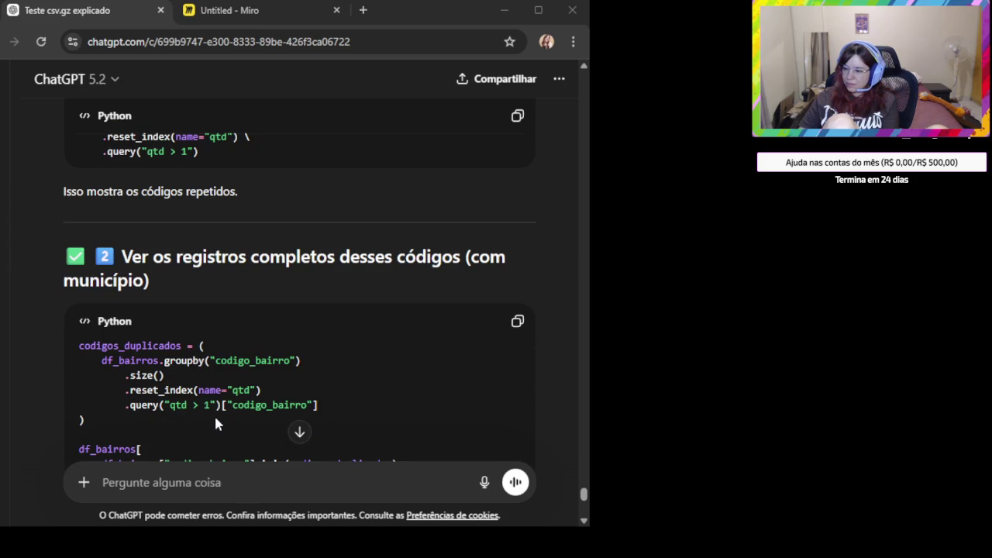
{"action": "scroll", "coordinate": [215, 419], "scroll_direction": "down", "scroll_amount": 1}
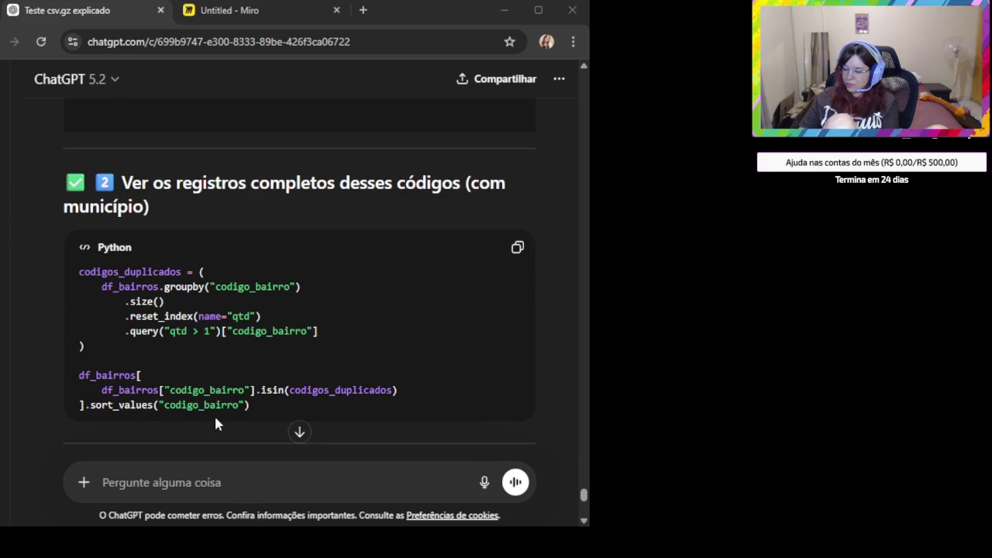
{"action": "scroll", "coordinate": [215, 423], "scroll_direction": "down", "scroll_amount": 1}
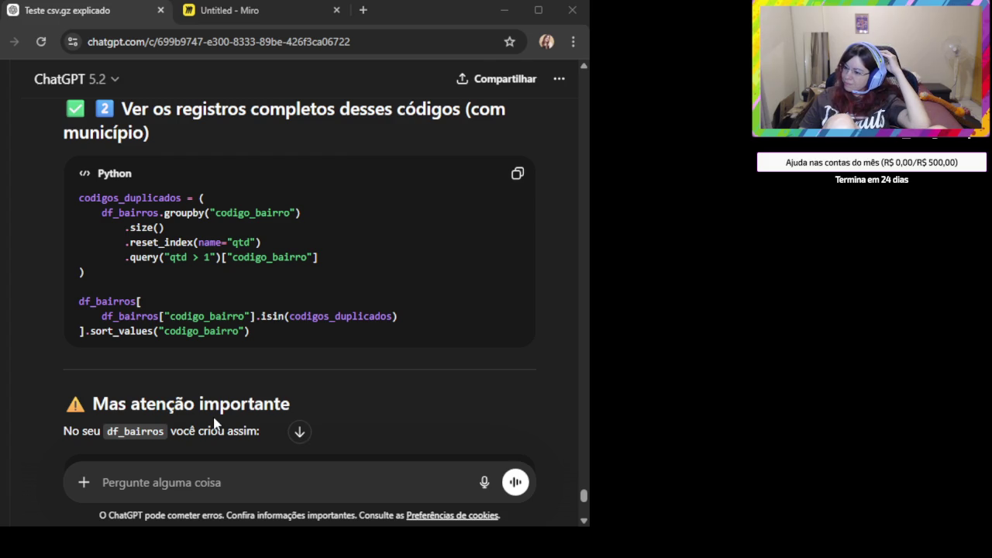
{"action": "scroll", "coordinate": [216, 422], "scroll_direction": "down", "scroll_amount": 1}
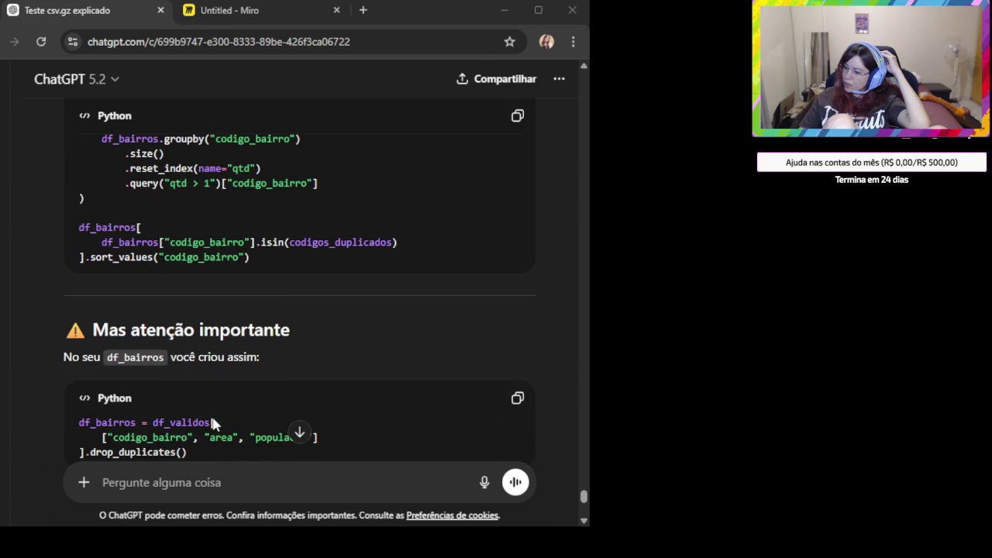
{"action": "left_click", "coordinate": [190, 482]}
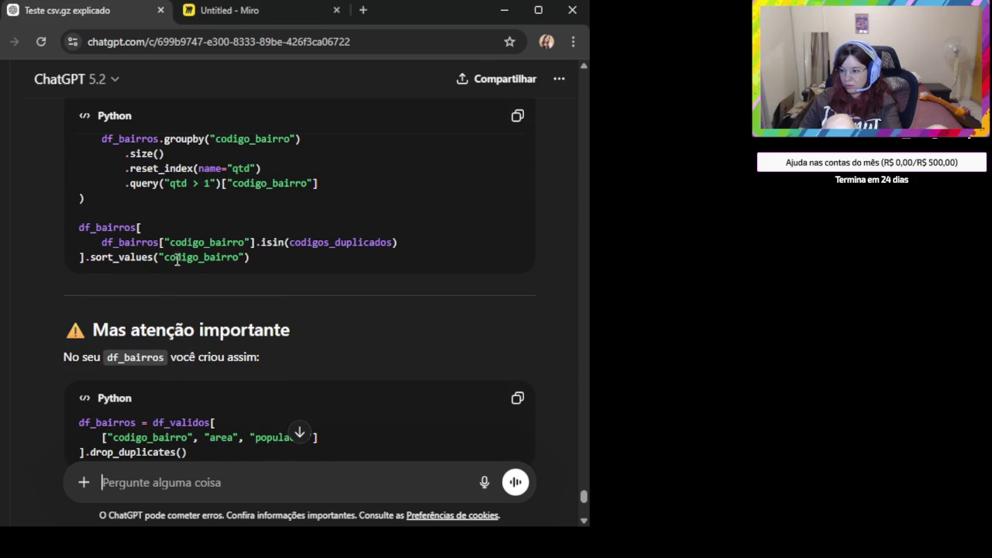
{"action": "scroll", "coordinate": [174, 259], "scroll_direction": "up", "scroll_amount": 1}
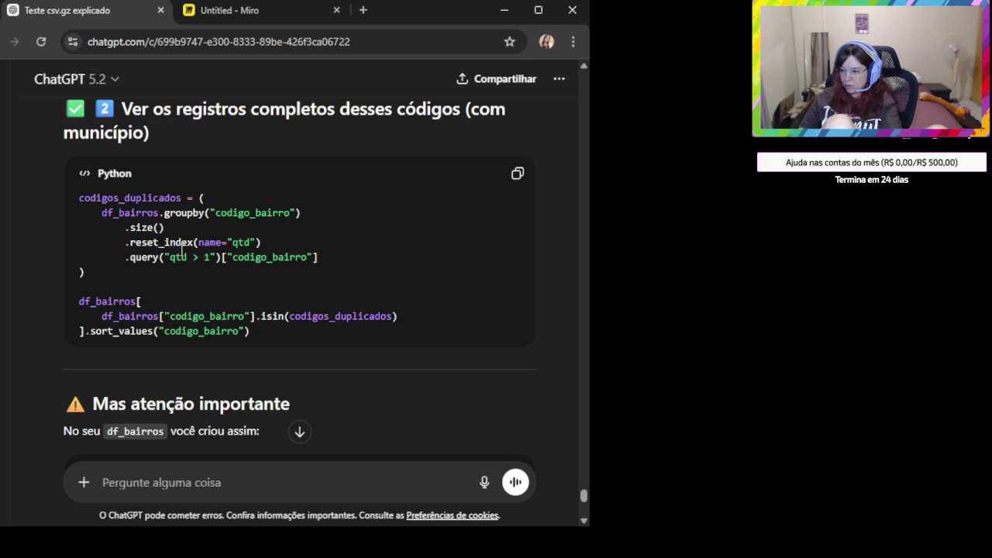
Send the follow-up 'a principio o df_bairros tinha 133 linhas o que rolou'
{"action": "type", "text": "a principio o"}
{"action": "double_click", "coordinate": [143, 431]}
{"action": "key", "text": "ctrl+c"}
{"action": "left_click", "coordinate": [190, 489]}
{"action": "key", "text": "ctrl+v"}
{"action": "type", "text": "tinha 133 linhas o que rolou"}
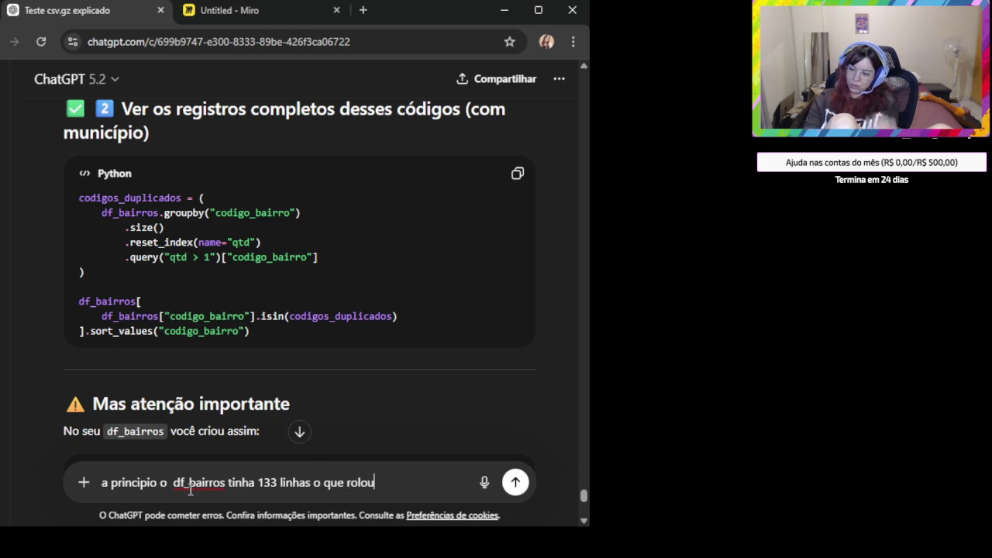
{"action": "key", "text": "Return"}
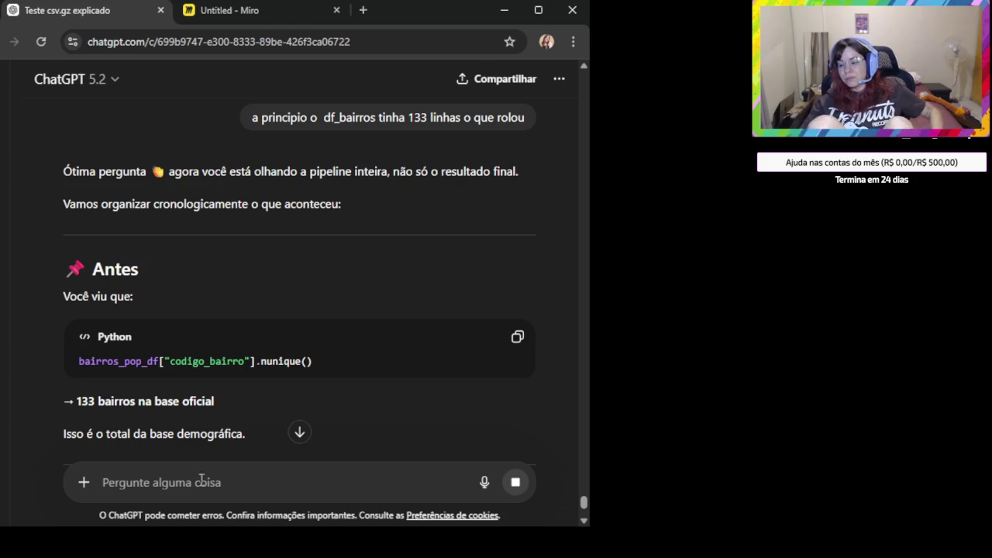
Scroll through the reply explaining what happened to the 133 rows
{"action": "scroll", "coordinate": [224, 377], "scroll_direction": "down", "scroll_amount": 1}
{"action": "scroll", "coordinate": [232, 364], "scroll_direction": "down", "scroll_amount": 2}
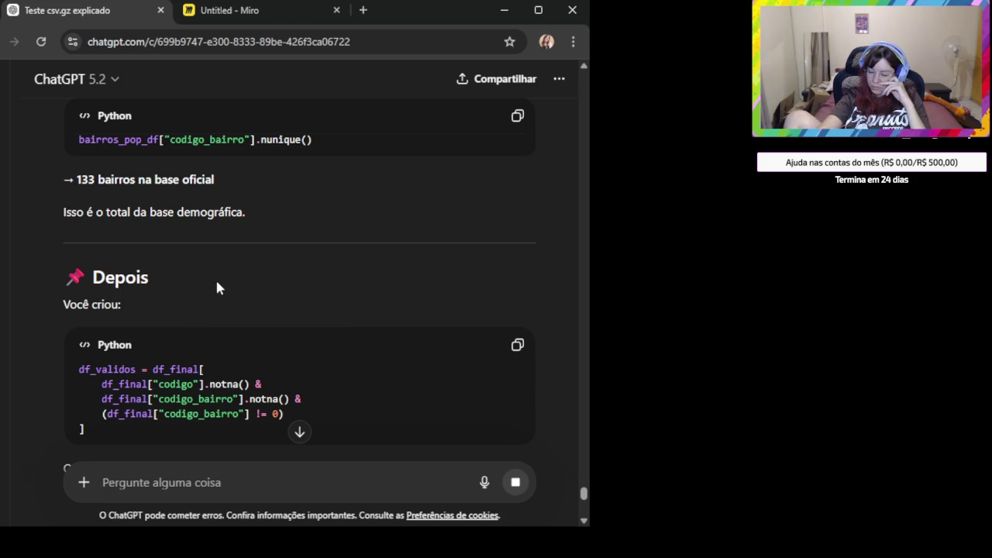
{"action": "scroll", "coordinate": [218, 275], "scroll_direction": "down", "scroll_amount": 1}
{"action": "scroll", "coordinate": [213, 295], "scroll_direction": "down", "scroll_amount": 1}
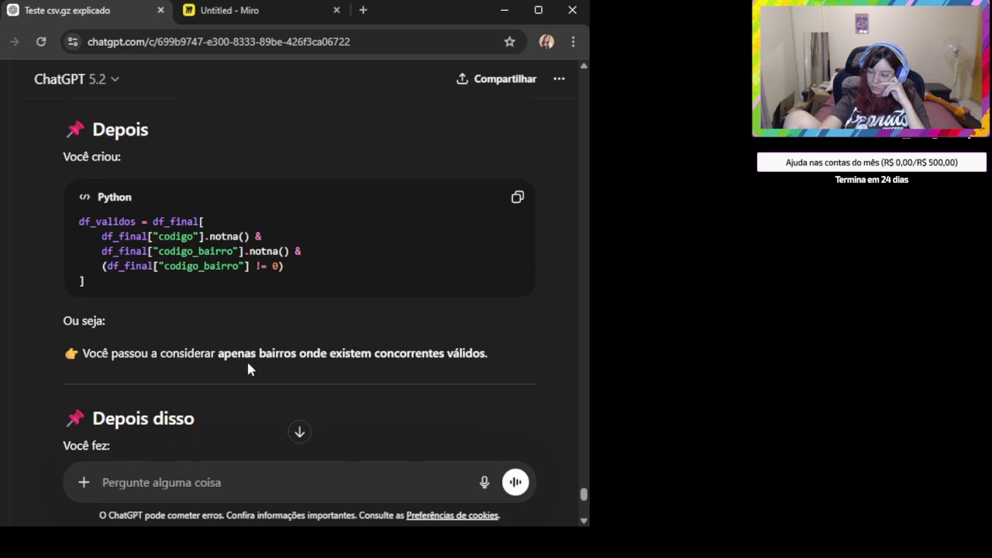
{"action": "left_click_drag", "start_coordinate": [249, 355], "coordinate": [496, 364]}
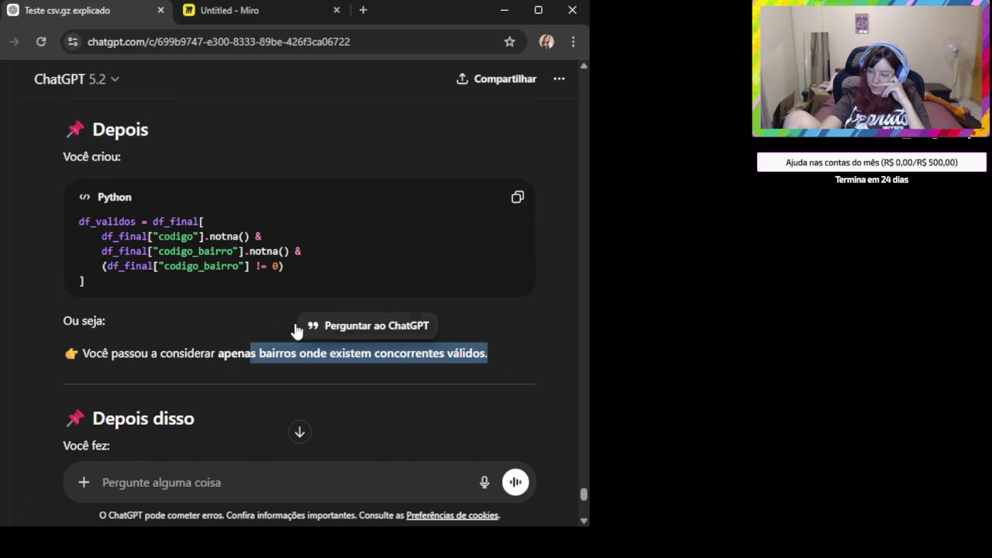
{"action": "scroll", "coordinate": [202, 306], "scroll_direction": "up", "scroll_amount": 1}
{"action": "scroll", "coordinate": [203, 347], "scroll_direction": "up", "scroll_amount": 2}
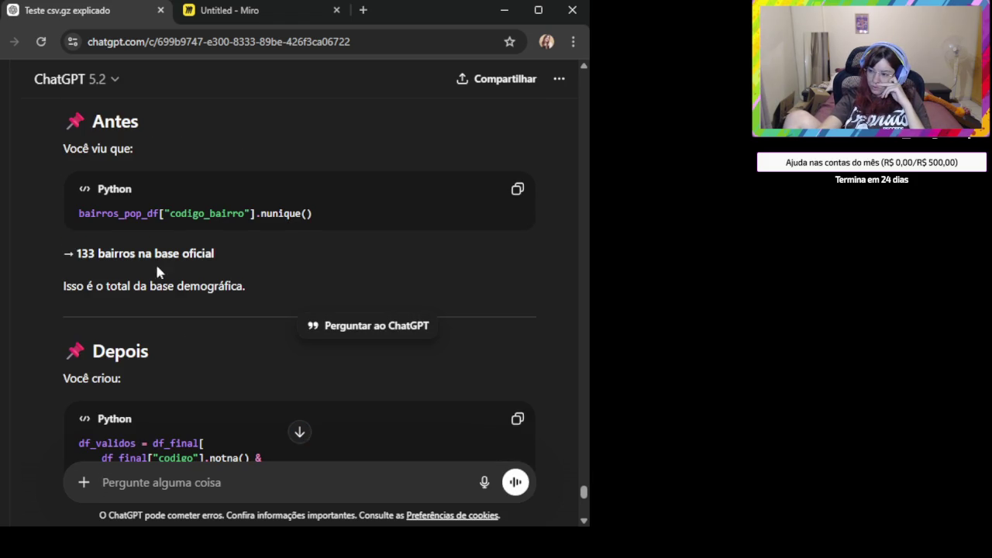
{"action": "scroll", "coordinate": [158, 271], "scroll_direction": "up", "scroll_amount": 1}
Highlight bairros_pop_df, codigo_bairro and bairros while following how 133 became 106
{"action": "double_click", "coordinate": [132, 288]}
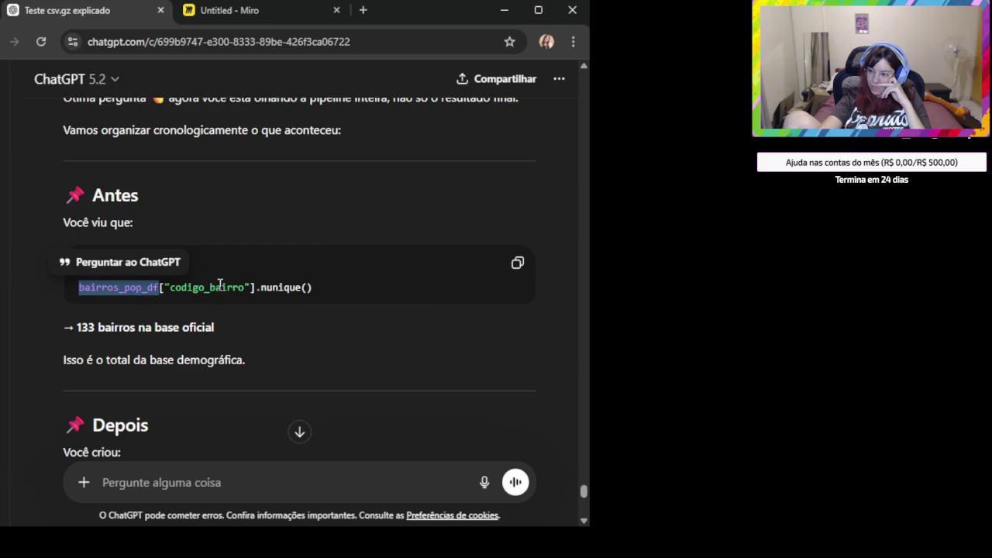
{"action": "double_click", "coordinate": [220, 287]}
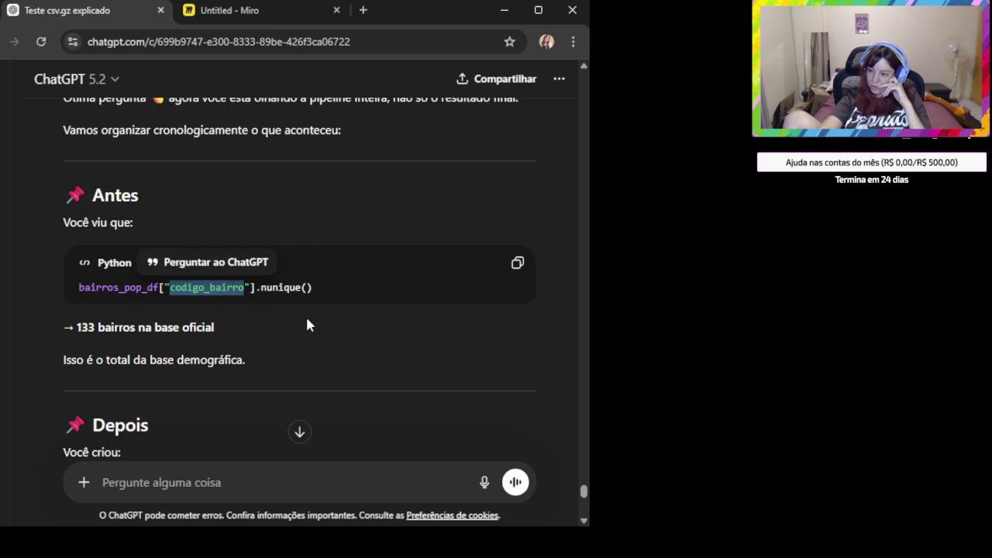
{"action": "scroll", "coordinate": [314, 364], "scroll_direction": "down", "scroll_amount": 4}
{"action": "scroll", "coordinate": [280, 356], "scroll_direction": "down", "scroll_amount": 1}
{"action": "scroll", "coordinate": [280, 358], "scroll_direction": "down", "scroll_amount": 2}
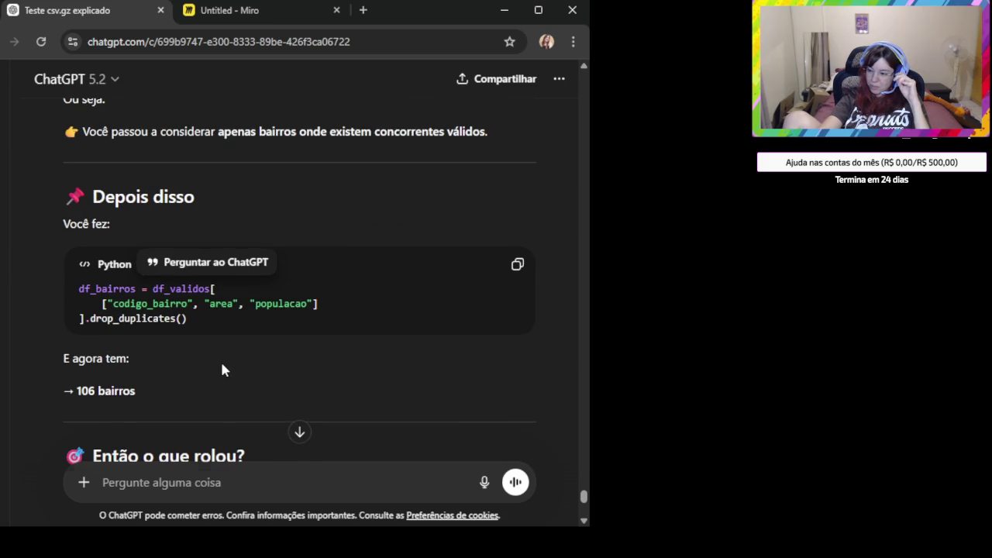
{"action": "scroll", "coordinate": [221, 364], "scroll_direction": "down", "scroll_amount": 2}
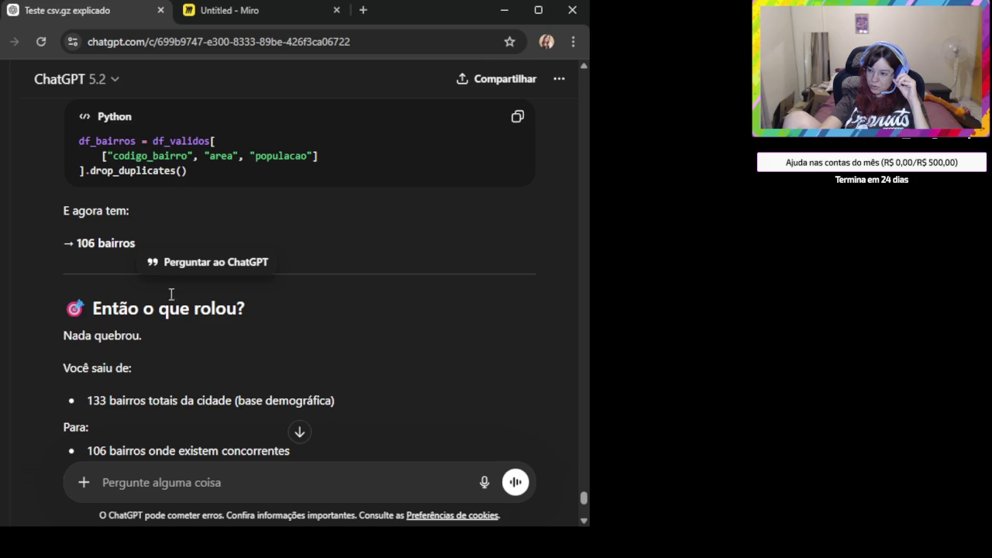
{"action": "double_click", "coordinate": [117, 243]}
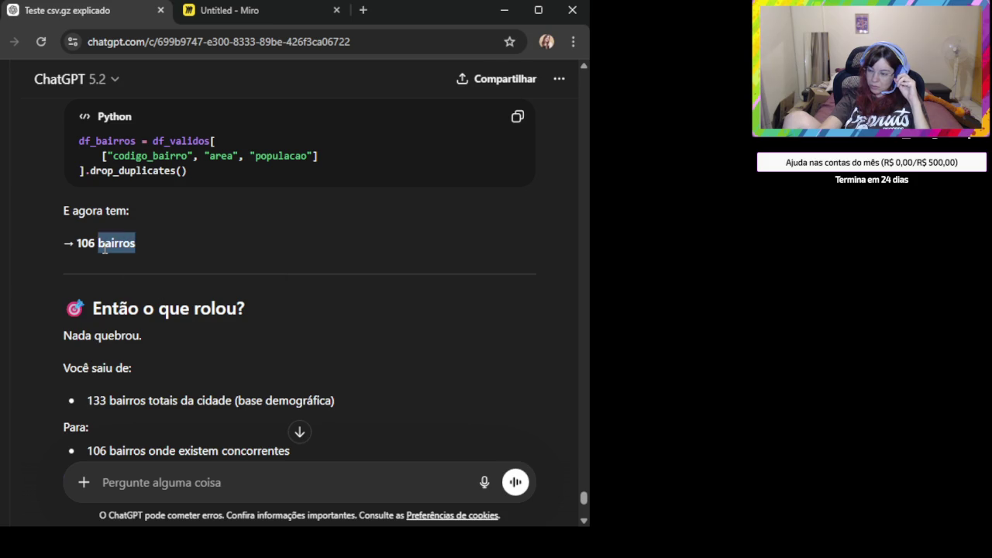
{"action": "left_click", "coordinate": [187, 262]}
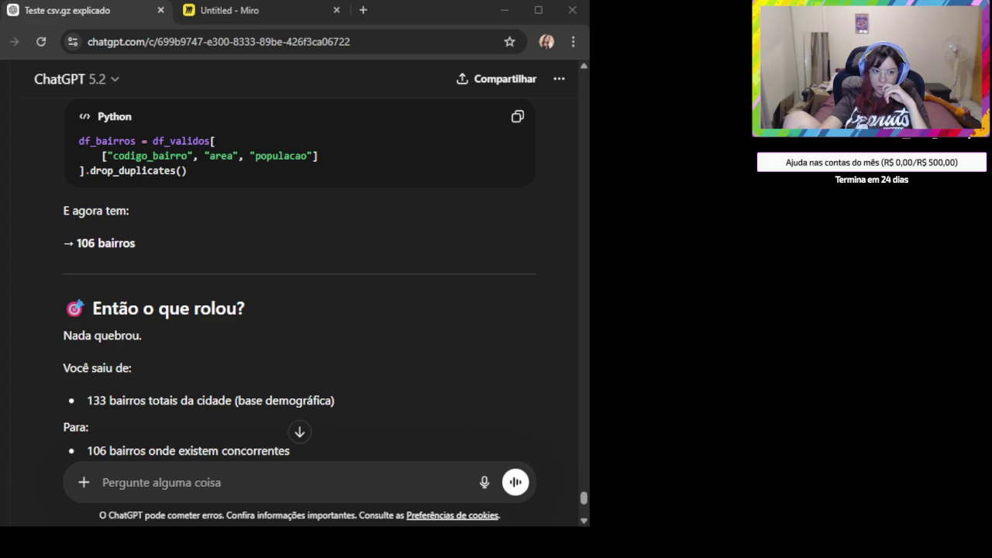
{"action": "scroll", "coordinate": [339, 290], "scroll_direction": "up", "scroll_amount": 3}
{"action": "scroll", "coordinate": [262, 307], "scroll_direction": "up", "scroll_amount": 5}
{"action": "scroll", "coordinate": [256, 304], "scroll_direction": "up", "scroll_amount": 3}
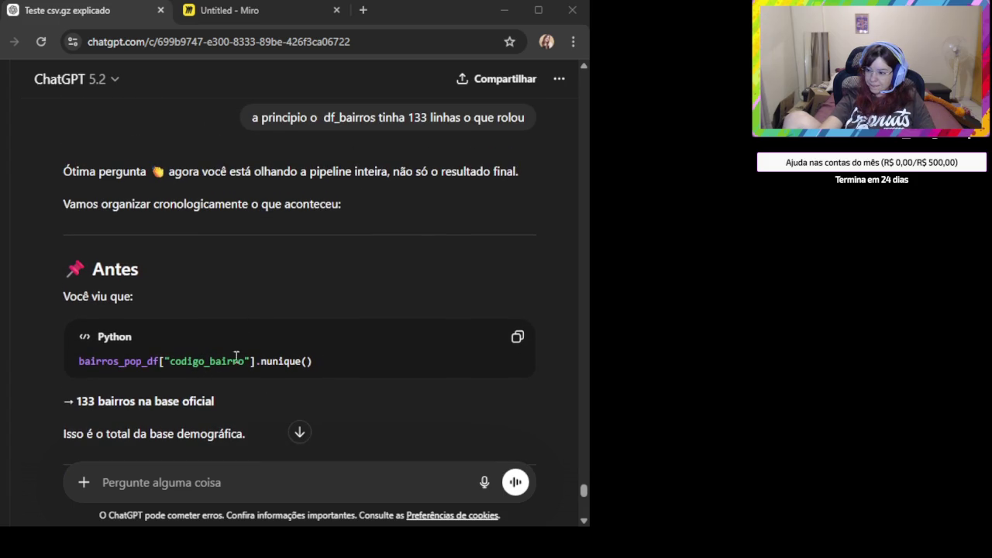
{"action": "scroll", "coordinate": [252, 352], "scroll_direction": "down", "scroll_amount": 15}
{"action": "scroll", "coordinate": [282, 368], "scroll_direction": "up", "scroll_amount": 10}
{"action": "scroll", "coordinate": [253, 344], "scroll_direction": "down", "scroll_amount": 2}
{"action": "scroll", "coordinate": [244, 327], "scroll_direction": "down", "scroll_amount": 2}
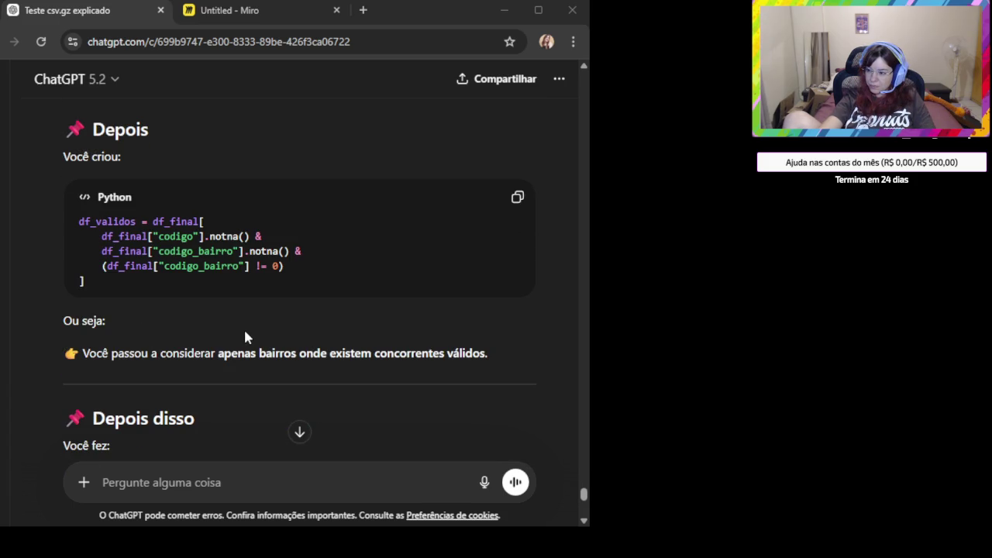
{"action": "scroll", "coordinate": [245, 333], "scroll_direction": "down", "scroll_amount": 4}
{"action": "scroll", "coordinate": [245, 334], "scroll_direction": "up", "scroll_amount": 8}
{"action": "scroll", "coordinate": [245, 333], "scroll_direction": "up", "scroll_amount": 4}
{"action": "scroll", "coordinate": [243, 333], "scroll_direction": "up", "scroll_amount": 3}
{"action": "scroll", "coordinate": [242, 332], "scroll_direction": "up", "scroll_amount": 2}
{"action": "scroll", "coordinate": [241, 332], "scroll_direction": "up", "scroll_amount": 3}
{"action": "scroll", "coordinate": [240, 330], "scroll_direction": "up", "scroll_amount": 1}
{"action": "scroll", "coordinate": [240, 330], "scroll_direction": "up", "scroll_amount": 2}
{"action": "scroll", "coordinate": [239, 330], "scroll_direction": "up", "scroll_amount": 1}
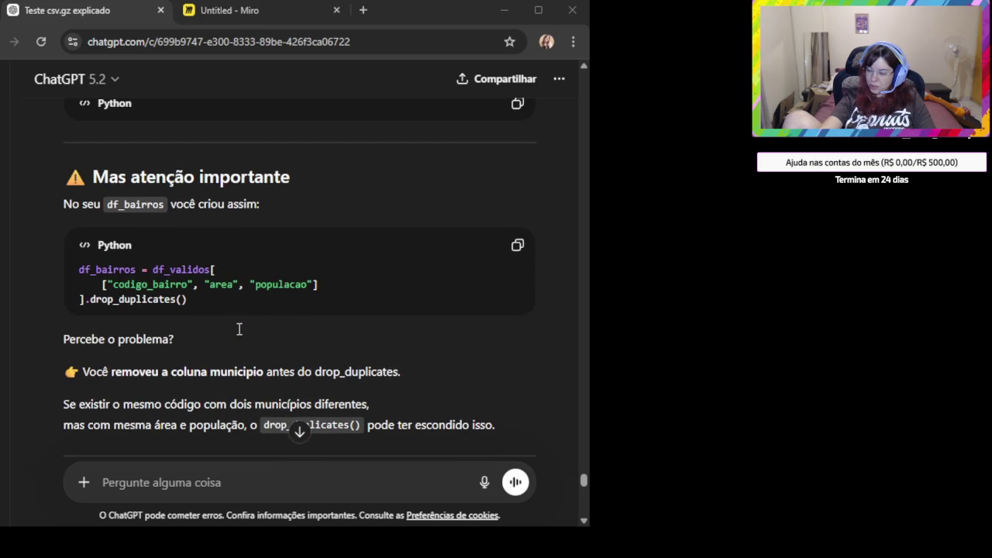
{"action": "scroll", "coordinate": [239, 329], "scroll_direction": "up", "scroll_amount": 1}
{"action": "scroll", "coordinate": [240, 329], "scroll_direction": "up", "scroll_amount": 1}
{"action": "scroll", "coordinate": [237, 334], "scroll_direction": "up", "scroll_amount": 1}
{"action": "scroll", "coordinate": [236, 339], "scroll_direction": "up", "scroll_amount": 2}
{"action": "scroll", "coordinate": [238, 344], "scroll_direction": "up", "scroll_amount": 2}
{"action": "scroll", "coordinate": [237, 342], "scroll_direction": "up", "scroll_amount": 2}
{"action": "scroll", "coordinate": [234, 340], "scroll_direction": "up", "scroll_amount": 2}
{"action": "scroll", "coordinate": [235, 345], "scroll_direction": "up", "scroll_amount": 2}
{"action": "scroll", "coordinate": [235, 349], "scroll_direction": "up", "scroll_amount": 1}
{"action": "scroll", "coordinate": [235, 348], "scroll_direction": "up", "scroll_amount": 2}
{"action": "scroll", "coordinate": [230, 341], "scroll_direction": "up", "scroll_amount": 1}
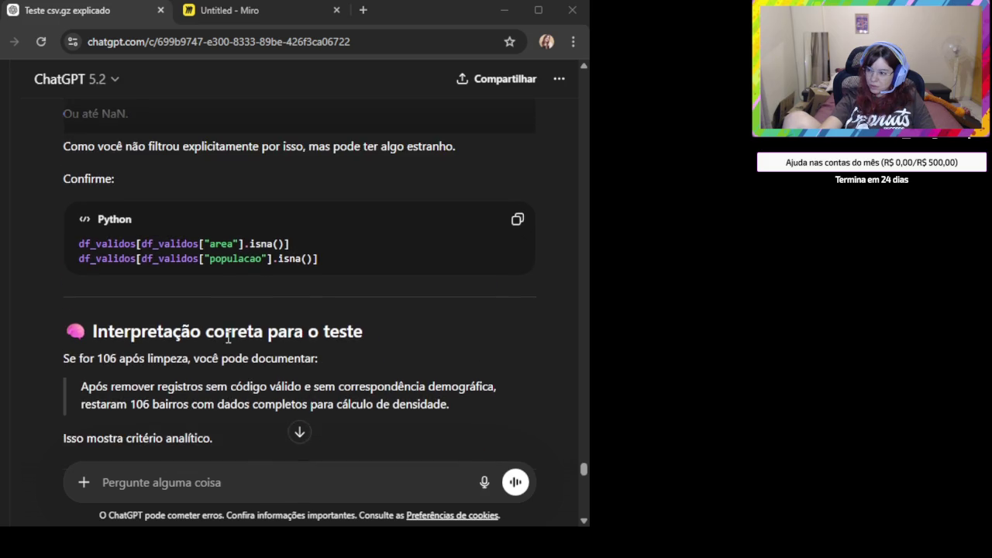
{"action": "scroll", "coordinate": [229, 337], "scroll_direction": "up", "scroll_amount": 1}
{"action": "scroll", "coordinate": [224, 333], "scroll_direction": "up", "scroll_amount": 1}
{"action": "scroll", "coordinate": [224, 334], "scroll_direction": "up", "scroll_amount": 1}
{"action": "scroll", "coordinate": [175, 302], "scroll_direction": "down", "scroll_amount": 2}
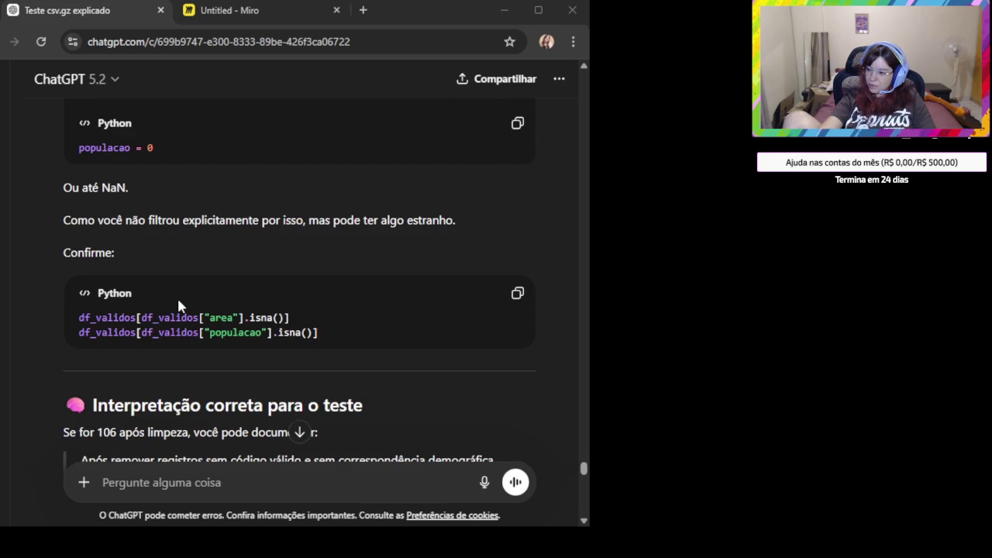
{"action": "scroll", "coordinate": [194, 326], "scroll_direction": "down", "scroll_amount": 3}
{"action": "scroll", "coordinate": [209, 357], "scroll_direction": "down", "scroll_amount": 5}
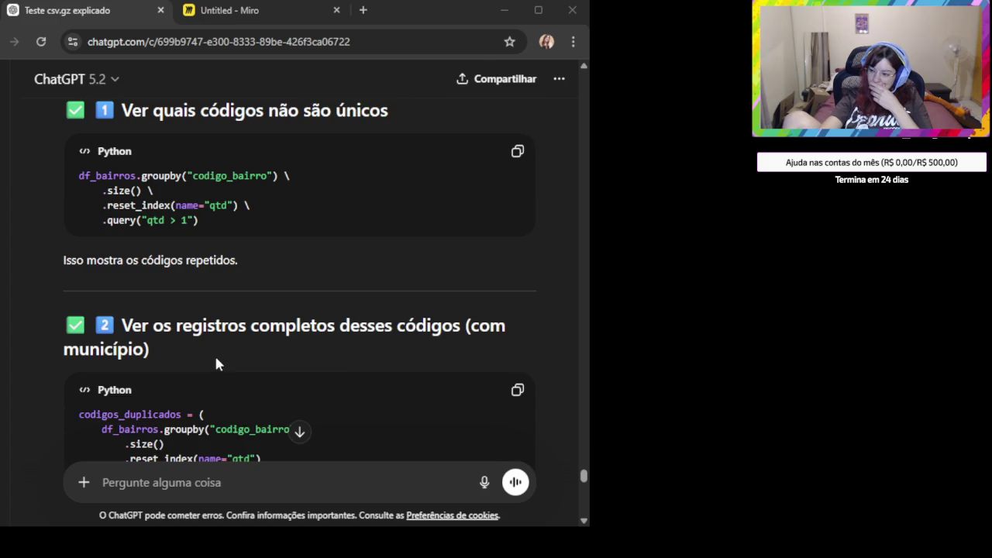
{"action": "scroll", "coordinate": [216, 359], "scroll_direction": "down", "scroll_amount": 2}
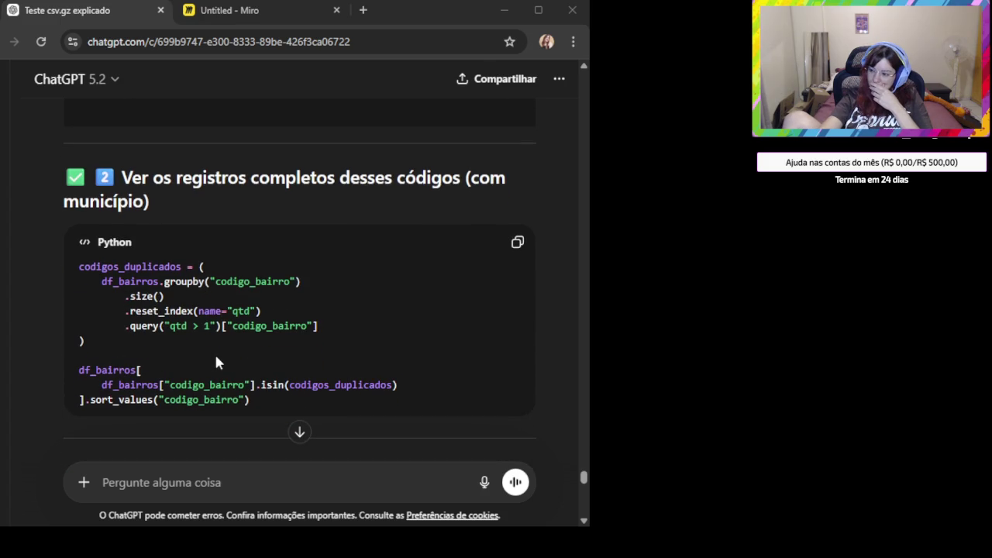
{"action": "scroll", "coordinate": [215, 349], "scroll_direction": "up", "scroll_amount": 2}
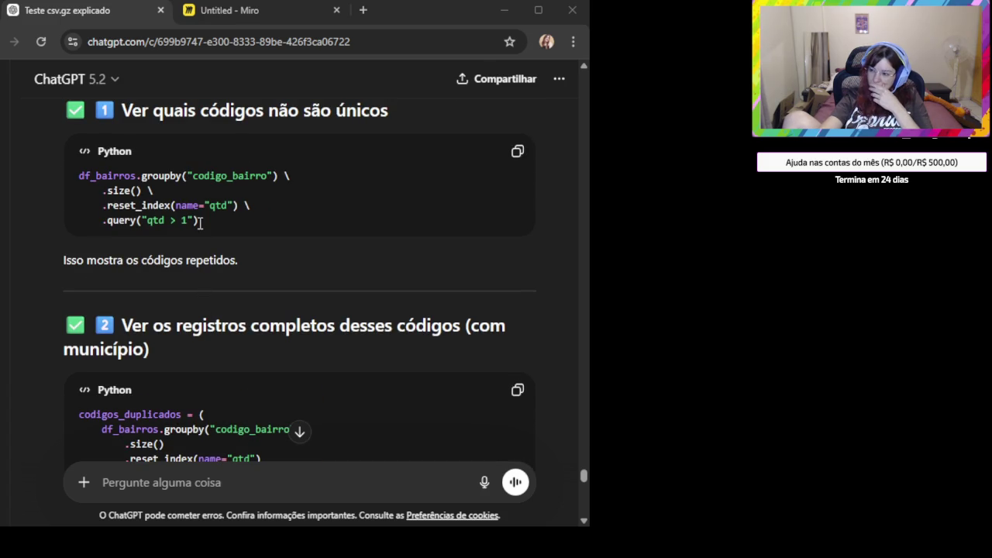
{"action": "scroll", "coordinate": [205, 226], "scroll_direction": "up", "scroll_amount": 2}
{"action": "scroll", "coordinate": [217, 248], "scroll_direction": "up", "scroll_amount": 3}
{"action": "scroll", "coordinate": [230, 267], "scroll_direction": "up", "scroll_amount": 3}
{"action": "scroll", "coordinate": [229, 267], "scroll_direction": "up", "scroll_amount": 1}
{"action": "scroll", "coordinate": [230, 271], "scroll_direction": "up", "scroll_amount": 2}
{"action": "scroll", "coordinate": [229, 278], "scroll_direction": "up", "scroll_amount": 3}
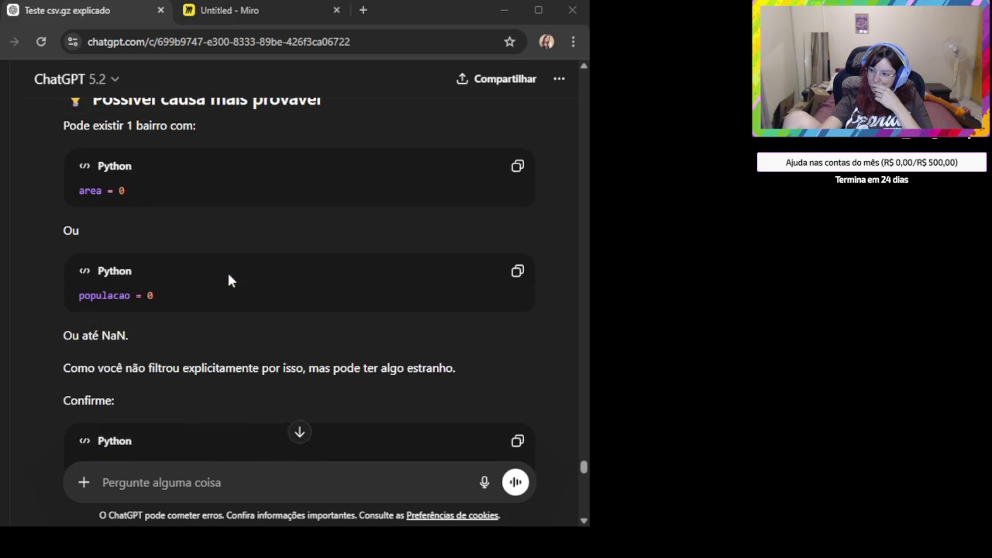
{"action": "scroll", "coordinate": [227, 279], "scroll_direction": "down", "scroll_amount": 1}
{"action": "scroll", "coordinate": [225, 281], "scroll_direction": "up", "scroll_amount": 2}
{"action": "scroll", "coordinate": [225, 280], "scroll_direction": "up", "scroll_amount": 3}
{"action": "scroll", "coordinate": [227, 279], "scroll_direction": "up", "scroll_amount": 1}
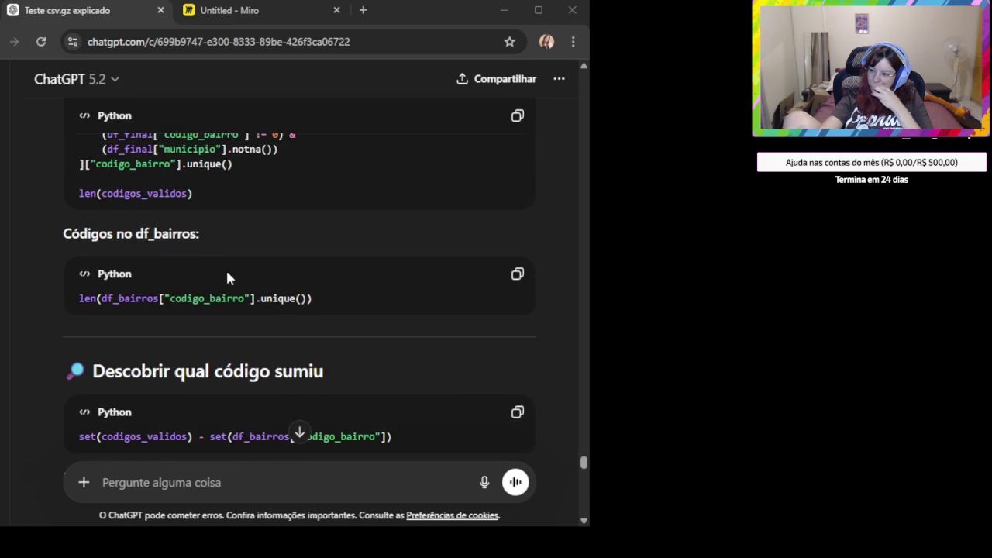
{"action": "scroll", "coordinate": [225, 276], "scroll_direction": "up", "scroll_amount": 1}
{"action": "scroll", "coordinate": [225, 275], "scroll_direction": "up", "scroll_amount": 2}
{"action": "scroll", "coordinate": [224, 276], "scroll_direction": "up", "scroll_amount": 2}
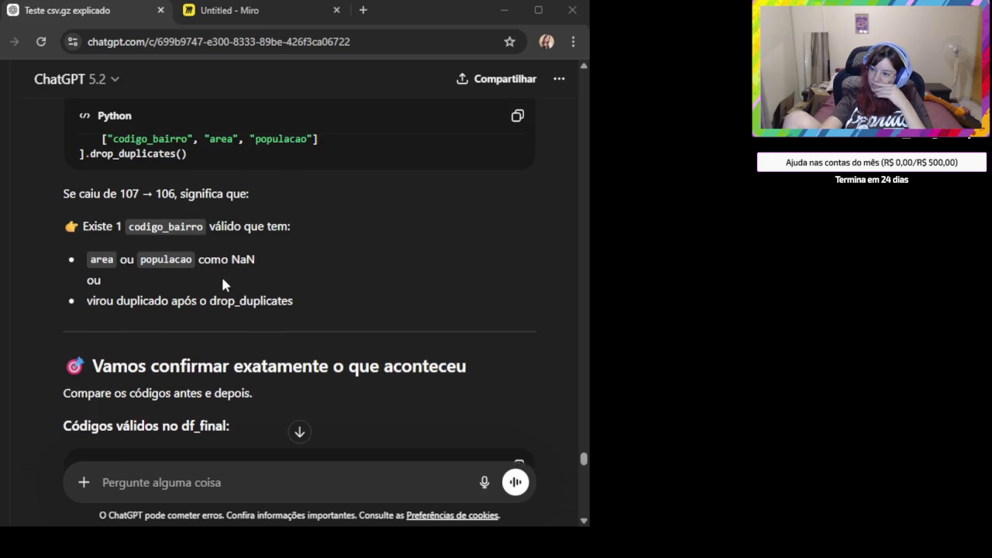
{"action": "scroll", "coordinate": [222, 279], "scroll_direction": "up", "scroll_amount": 1}
{"action": "scroll", "coordinate": [221, 280], "scroll_direction": "up", "scroll_amount": 1}
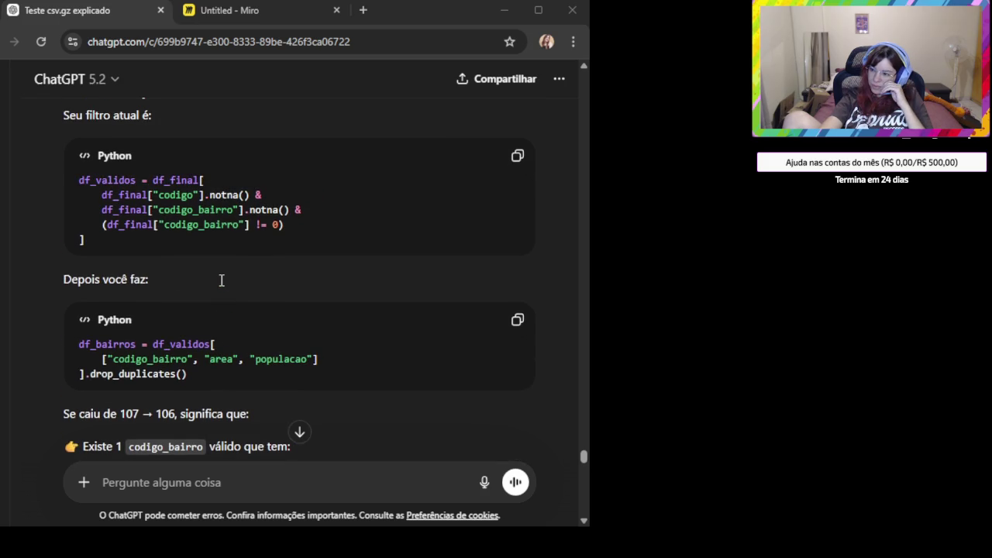
{"action": "scroll", "coordinate": [218, 283], "scroll_direction": "up", "scroll_amount": 2}
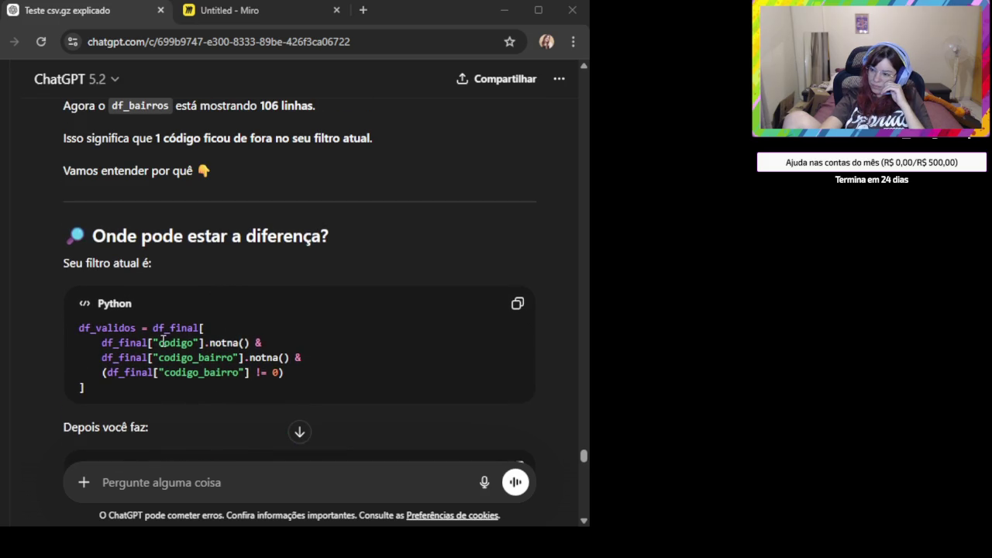
{"action": "scroll", "coordinate": [161, 344], "scroll_direction": "down", "scroll_amount": 1}
{"action": "scroll", "coordinate": [143, 341], "scroll_direction": "down", "scroll_amount": 1}
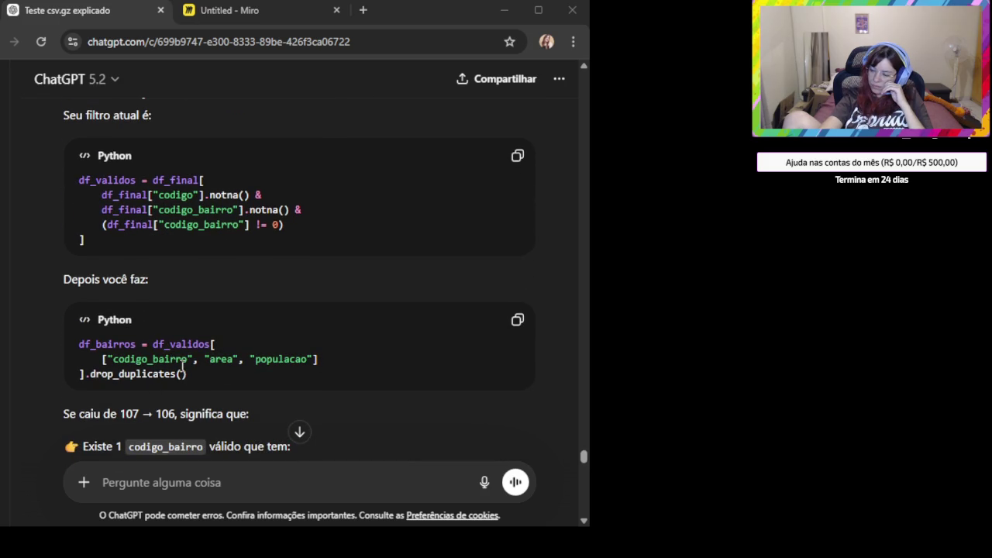
{"action": "left_click", "coordinate": [121, 346]}
Select the df_bairros drop_duplicates code line and scroll back up the conversation
{"action": "triple_click", "coordinate": [121, 346]}
{"action": "scroll", "coordinate": [278, 367], "scroll_direction": "up", "scroll_amount": 2}
{"action": "scroll", "coordinate": [278, 367], "scroll_direction": "up", "scroll_amount": 2}
{"action": "scroll", "coordinate": [279, 370], "scroll_direction": "up", "scroll_amount": 3}
{"action": "scroll", "coordinate": [278, 368], "scroll_direction": "up", "scroll_amount": 3}
{"action": "scroll", "coordinate": [277, 364], "scroll_direction": "up", "scroll_amount": 1}
{"action": "scroll", "coordinate": [277, 364], "scroll_direction": "up", "scroll_amount": 2}
{"action": "scroll", "coordinate": [278, 365], "scroll_direction": "up", "scroll_amount": 1}
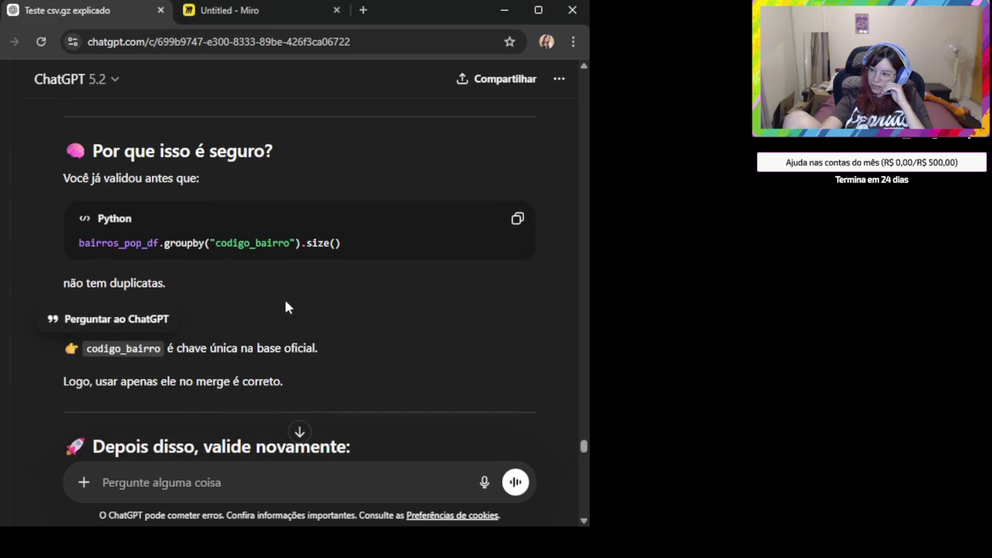
{"action": "scroll", "coordinate": [283, 306], "scroll_direction": "up", "scroll_amount": 2}
{"action": "scroll", "coordinate": [266, 355], "scroll_direction": "up", "scroll_amount": 2}
{"action": "scroll", "coordinate": [266, 355], "scroll_direction": "up", "scroll_amount": 1}
{"action": "scroll", "coordinate": [264, 355], "scroll_direction": "up", "scroll_amount": 3}
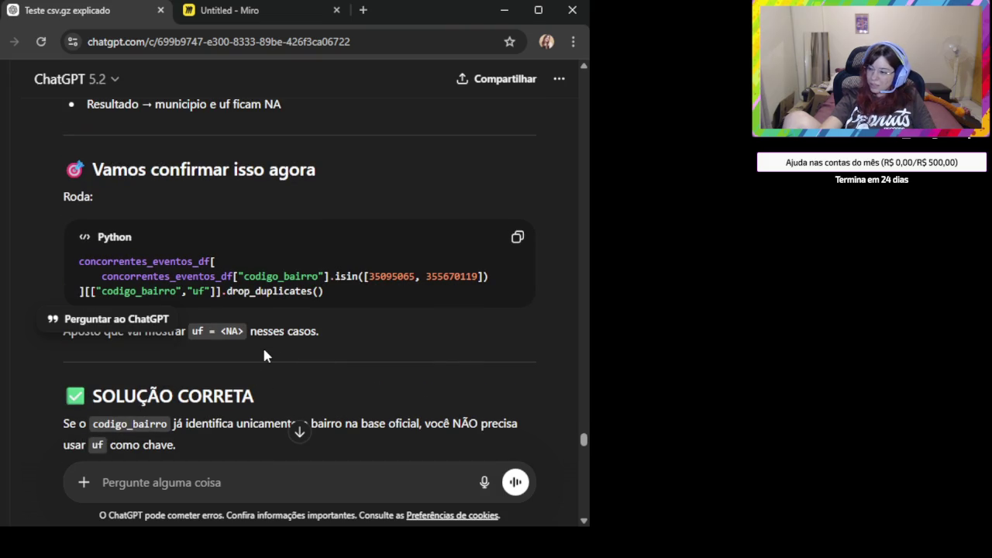
{"action": "scroll", "coordinate": [264, 353], "scroll_direction": "up", "scroll_amount": 1}
Scroll down and select the len(df_bairros["codigo_bairro"].unique()) line
{"action": "scroll", "coordinate": [301, 352], "scroll_direction": "down", "scroll_amount": 5}
{"action": "scroll", "coordinate": [302, 352], "scroll_direction": "down", "scroll_amount": 5}
{"action": "scroll", "coordinate": [307, 354], "scroll_direction": "down", "scroll_amount": 5}
{"action": "scroll", "coordinate": [306, 355], "scroll_direction": "down", "scroll_amount": 4}
{"action": "scroll", "coordinate": [325, 256], "scroll_direction": "down", "scroll_amount": 5}
{"action": "scroll", "coordinate": [306, 261], "scroll_direction": "down", "scroll_amount": 2}
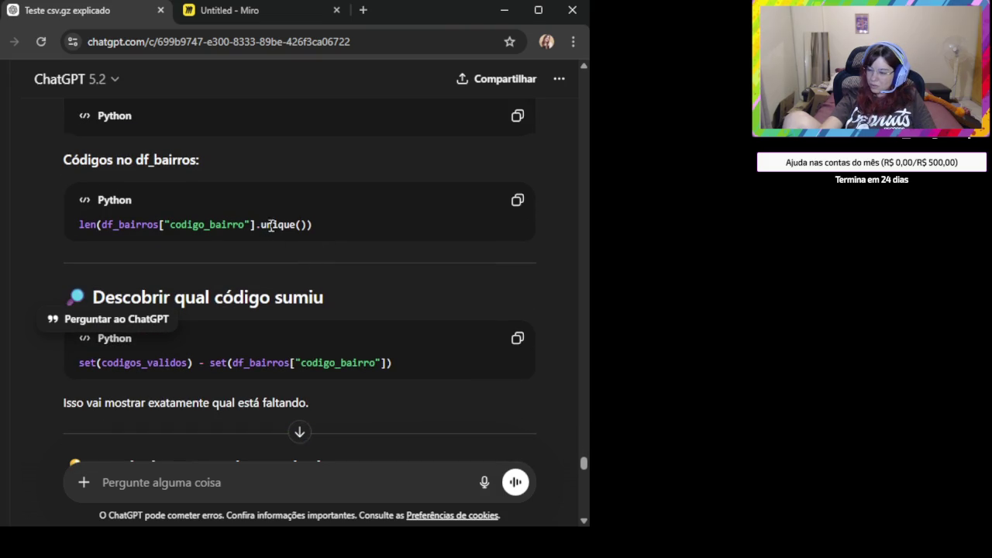
{"action": "triple_click", "coordinate": [277, 224]}
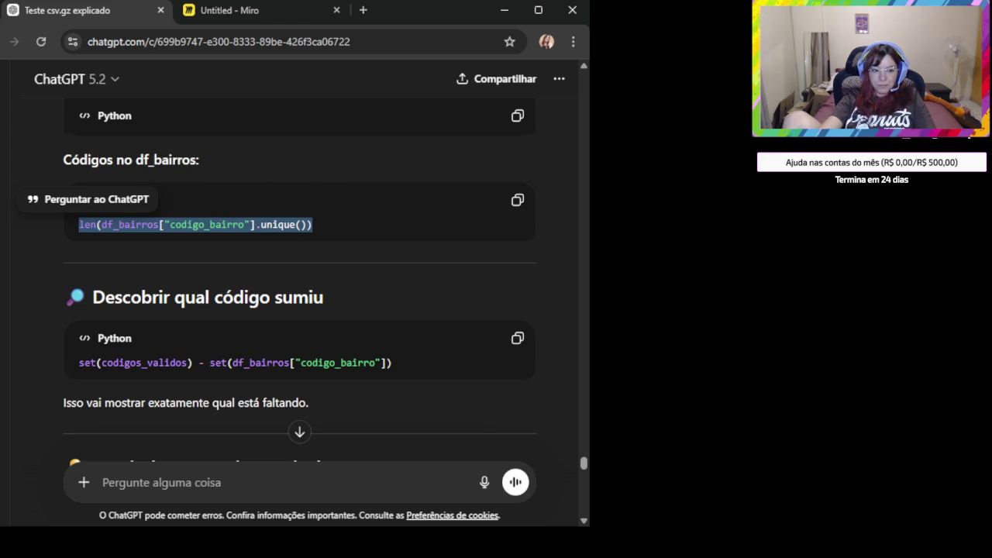
Copy the 'Códigos válidos no df_final' Python block counting valid codigo_bairro values
{"action": "key", "text": "alt+Tab"}
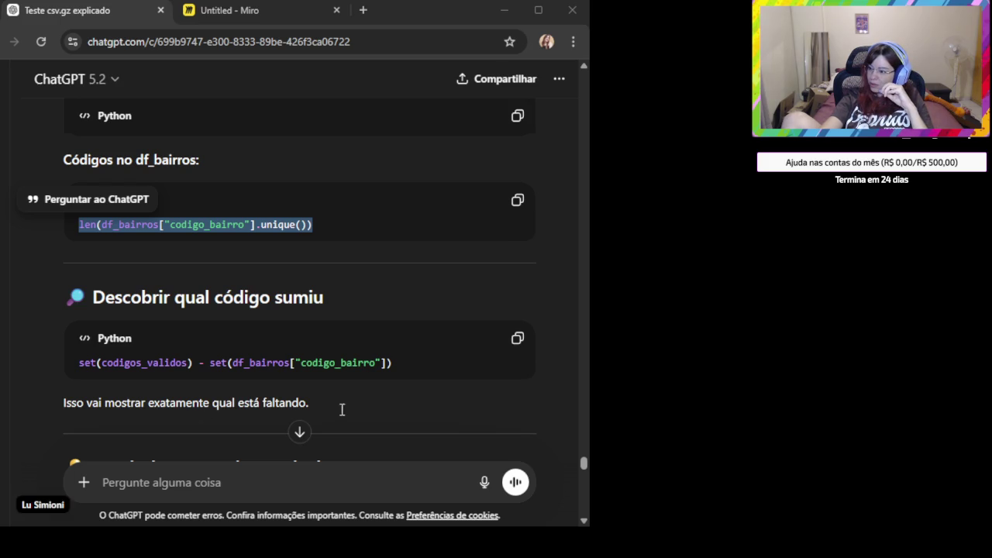
{"action": "scroll", "coordinate": [341, 403], "scroll_direction": "up", "scroll_amount": 2}
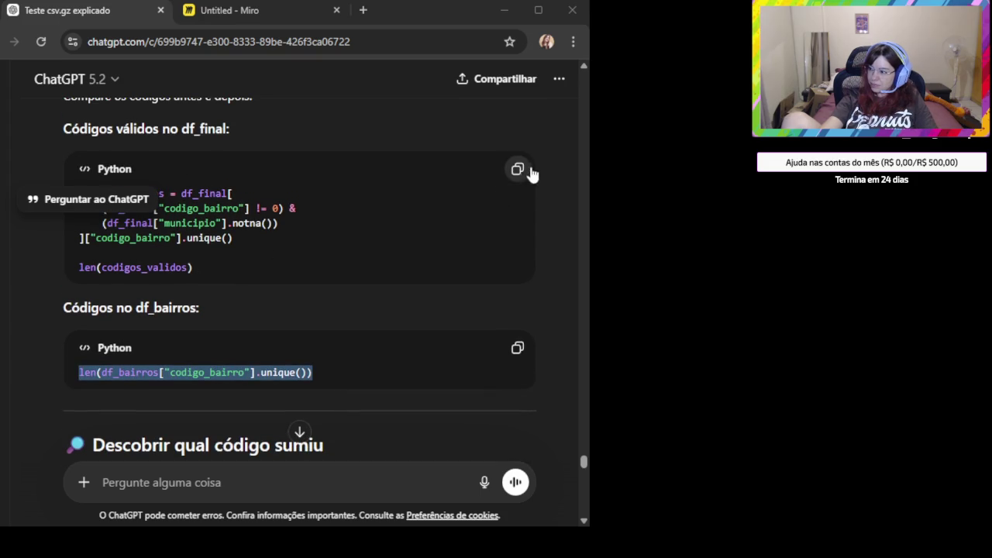
{"action": "left_click", "coordinate": [519, 170]}
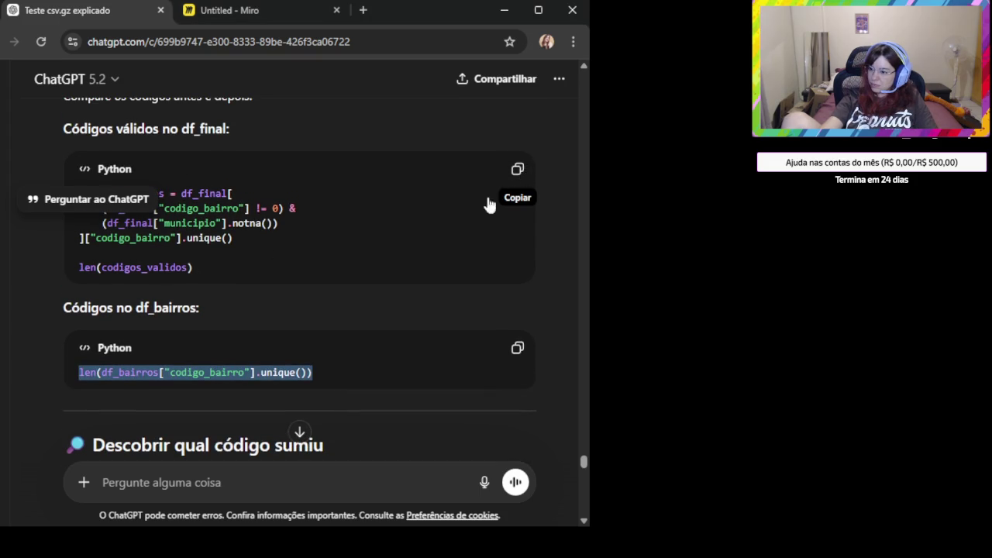
{"action": "left_click", "coordinate": [304, 299]}
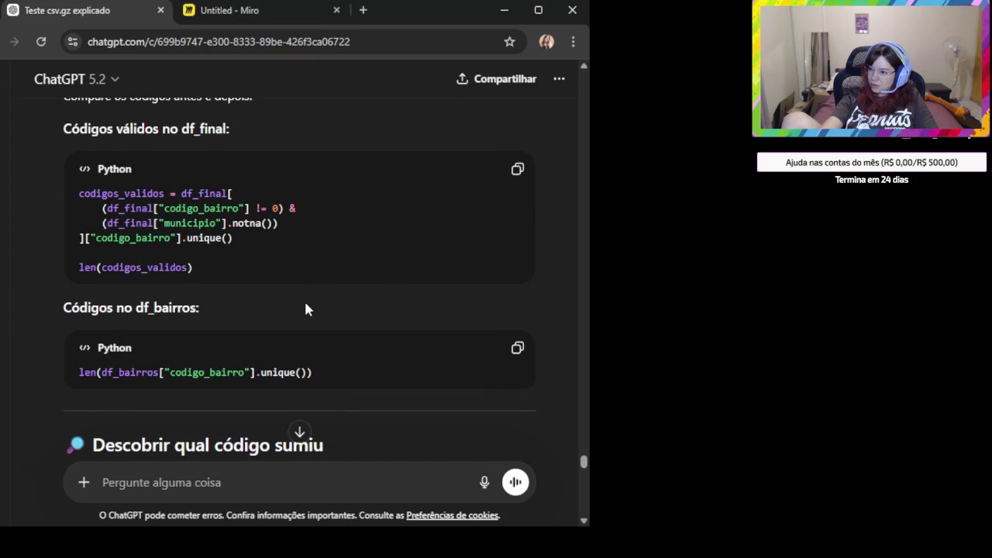
{"action": "scroll", "coordinate": [304, 308], "scroll_direction": "up", "scroll_amount": 1}
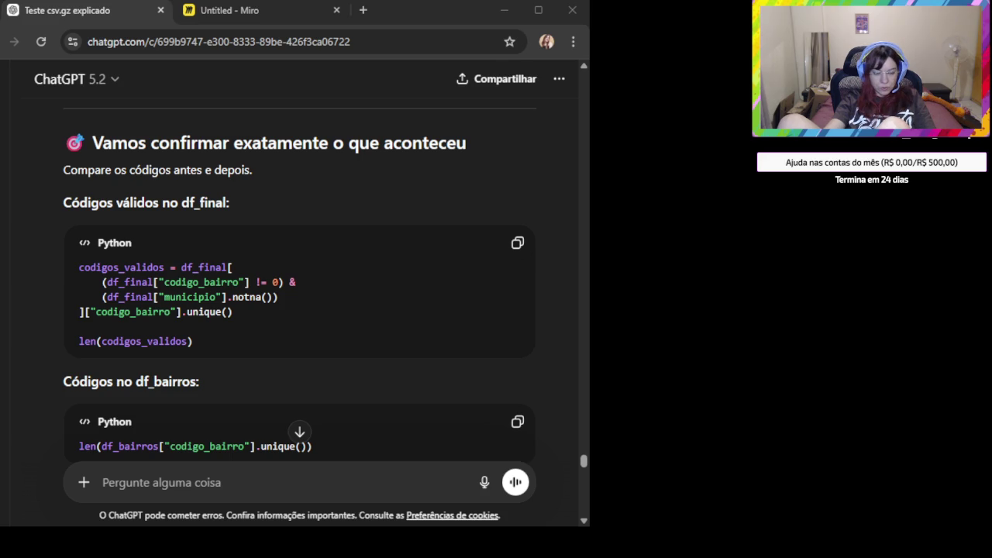
Ask ChatGPT 'df_bairros Quero saber quais são os códigos duplicados' and copy the suggested code
{"action": "left_click", "coordinate": [223, 489]}
{"action": "scroll", "coordinate": [256, 310], "scroll_direction": "up", "scroll_amount": 2}
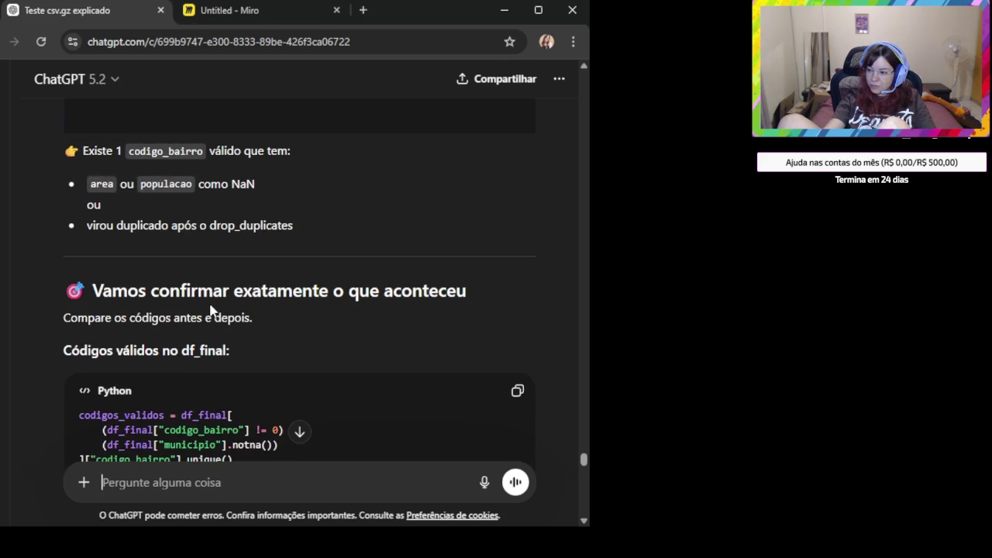
{"action": "scroll", "coordinate": [217, 348], "scroll_direction": "down", "scroll_amount": 3}
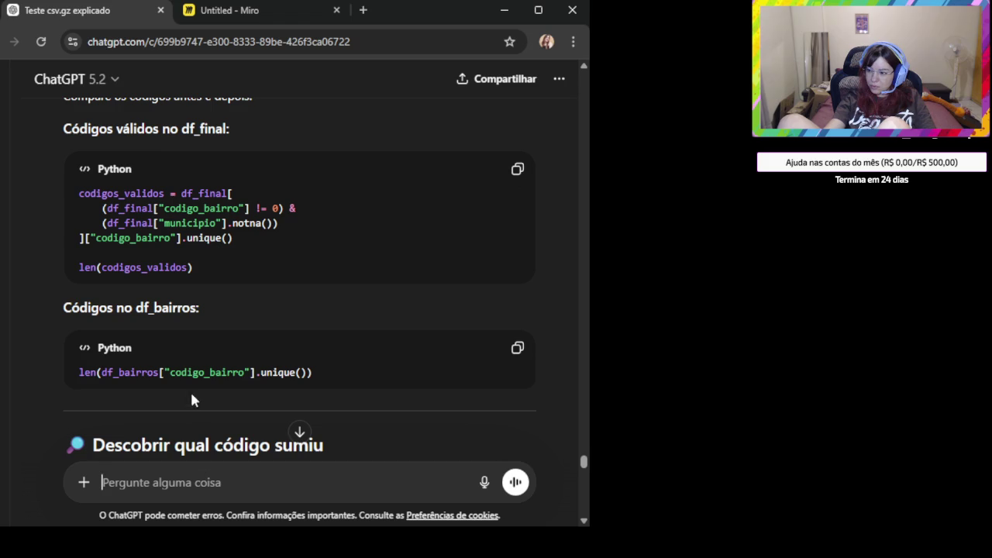
{"action": "double_click", "coordinate": [134, 374]}
{"action": "key", "text": "ctrl+c"}
{"action": "left_click", "coordinate": [222, 481]}
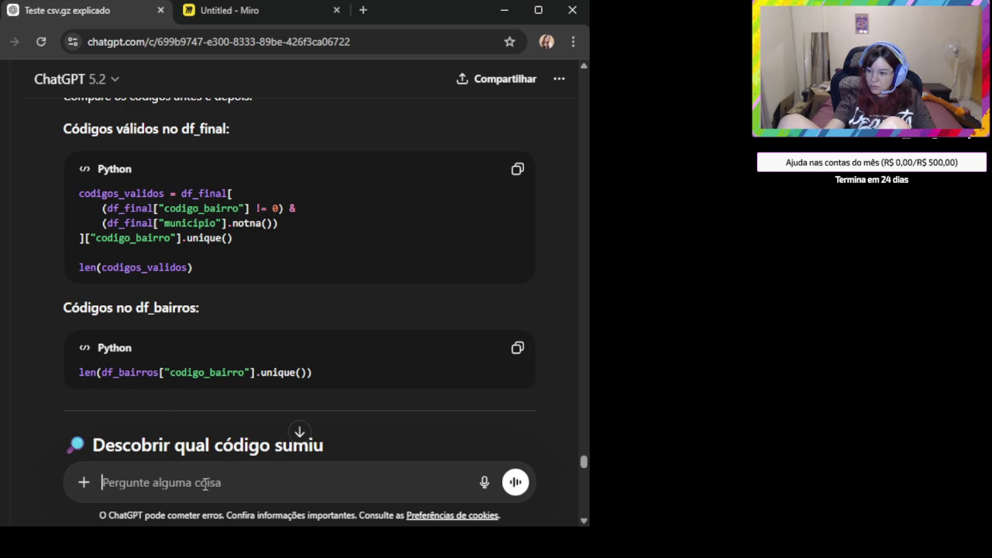
{"action": "key", "text": "ctrl+v"}
{"action": "type", "text": "Quero saber quais são os códigos duplicados"}
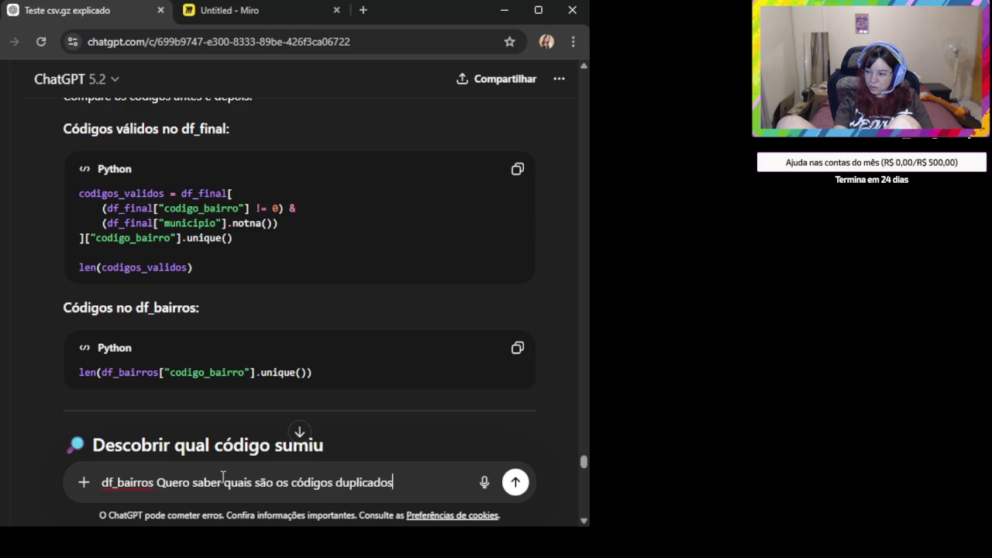
{"action": "key", "text": "Return"}
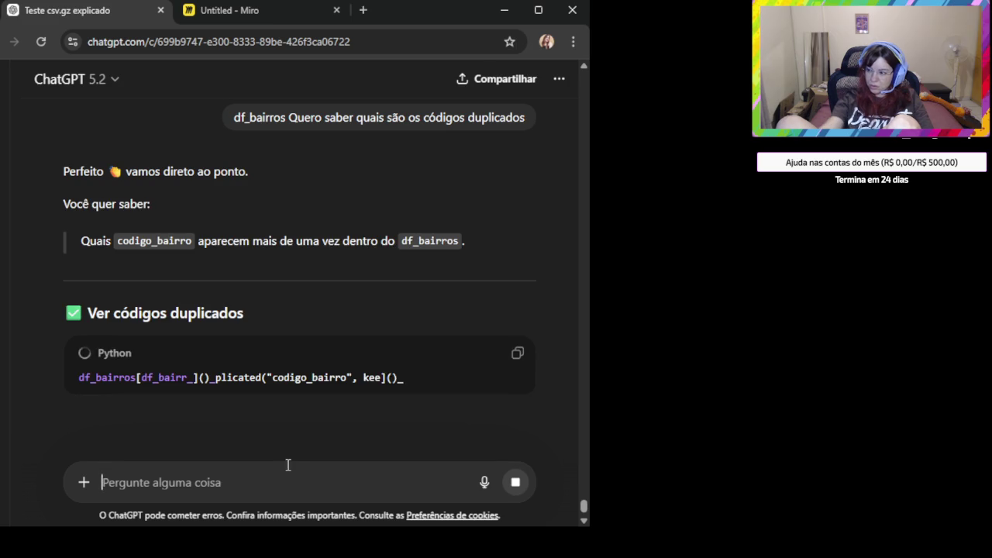
{"action": "left_click", "coordinate": [517, 353]}
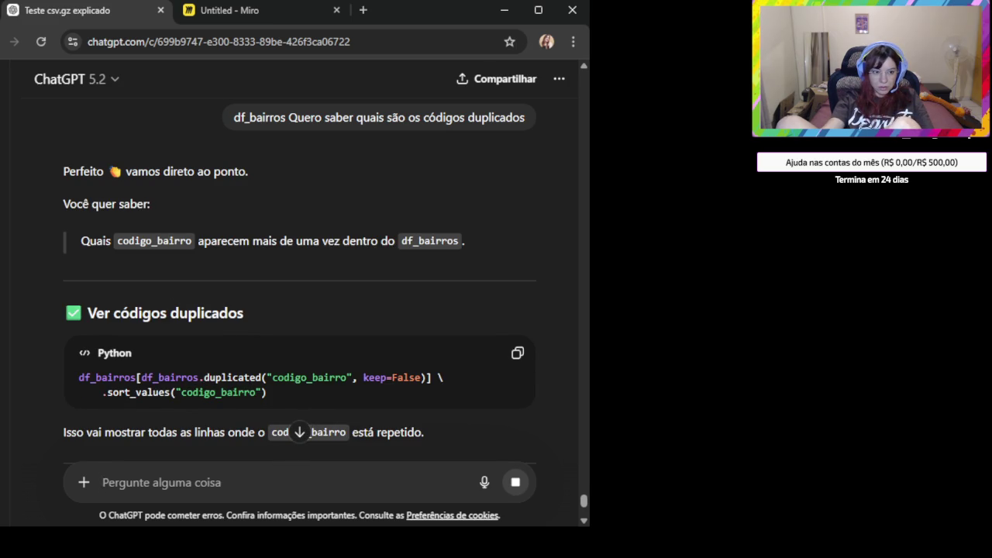
Switch from ChatGPT to the Miro board with the data diagrams
{"action": "key", "text": "alt+Tab"}
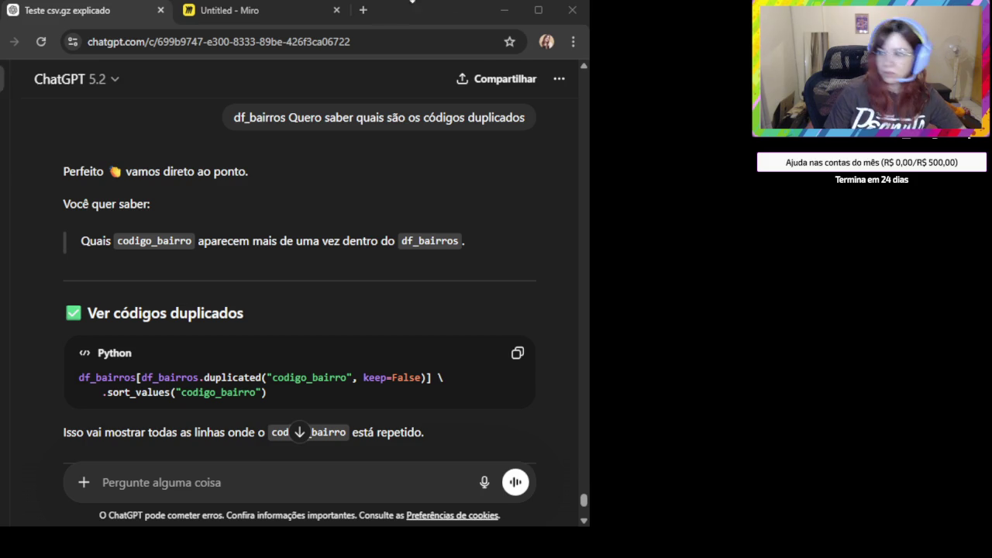
{"action": "left_click", "coordinate": [277, 10]}
Find the municipio field in the Bairros list on the Miro board
{"action": "scroll", "coordinate": [372, 144], "scroll_direction": "down", "scroll_amount": 5}
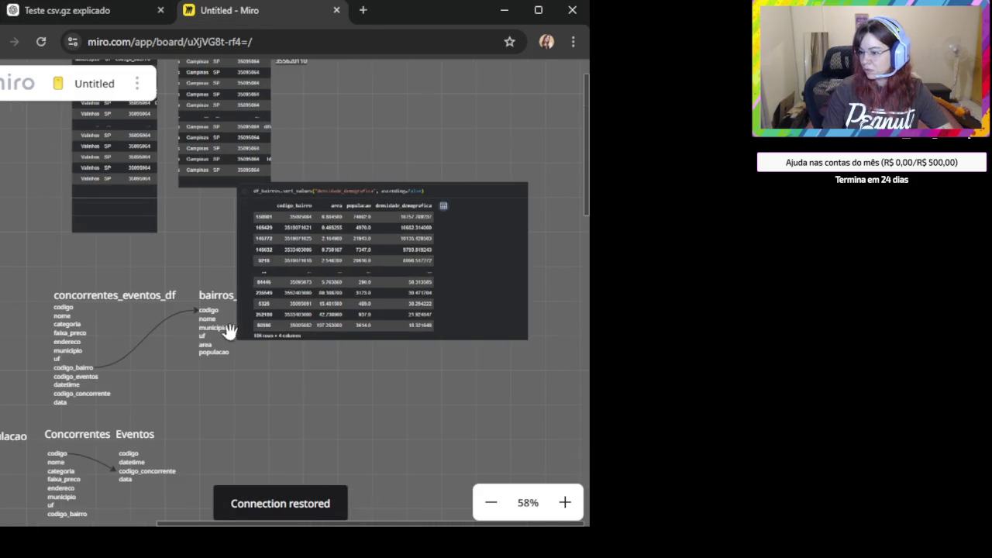
{"action": "left_click_drag", "start_coordinate": [225, 328], "coordinate": [450, 181]}
{"action": "left_click_drag", "start_coordinate": [446, 290], "coordinate": [446, 245]}
{"action": "scroll", "coordinate": [179, 239], "scroll_direction": "up", "scroll_amount": 4}
{"action": "double_click", "coordinate": [145, 275]}
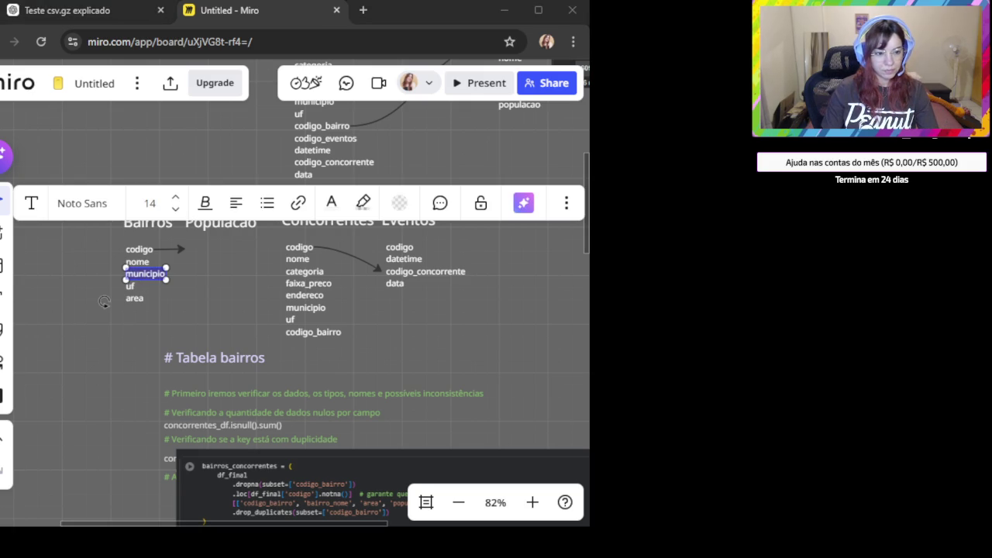
Back in ChatGPT, start a new message with 'quero ver se tem'
{"action": "left_click", "coordinate": [99, 10]}
{"action": "left_click", "coordinate": [198, 488]}
{"action": "type", "text": "quero ver se tem"}
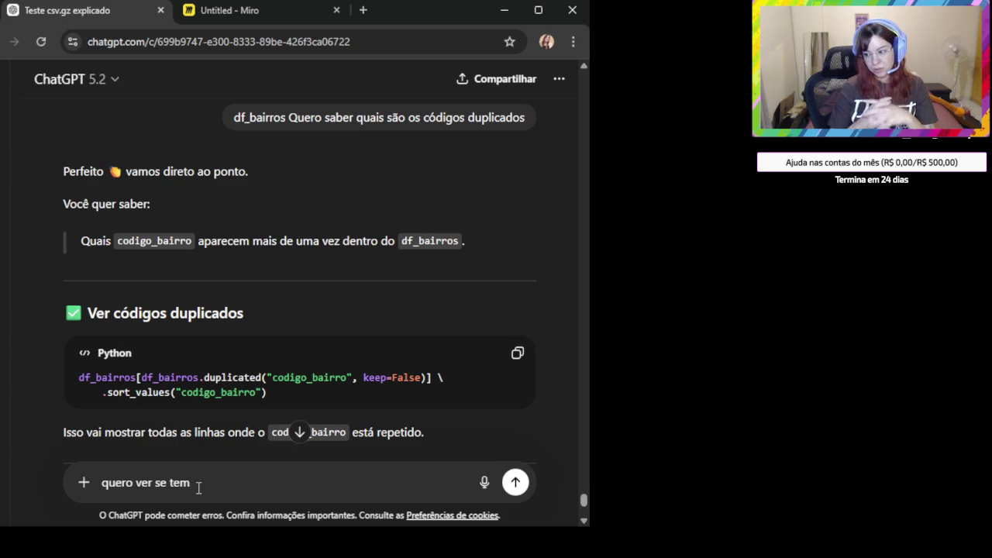
Send 'quero ver se tem municipios diferentes pro mesmo codigo', undoing an accidental paste
{"action": "type", "text": "minuc"}
{"action": "key", "text": "BackSpace"}
{"action": "key", "text": "BackSpace"}
{"action": "key", "text": "BackSpace"}
{"action": "key", "text": "BackSpace"}
{"action": "key", "text": "BackSpace"}
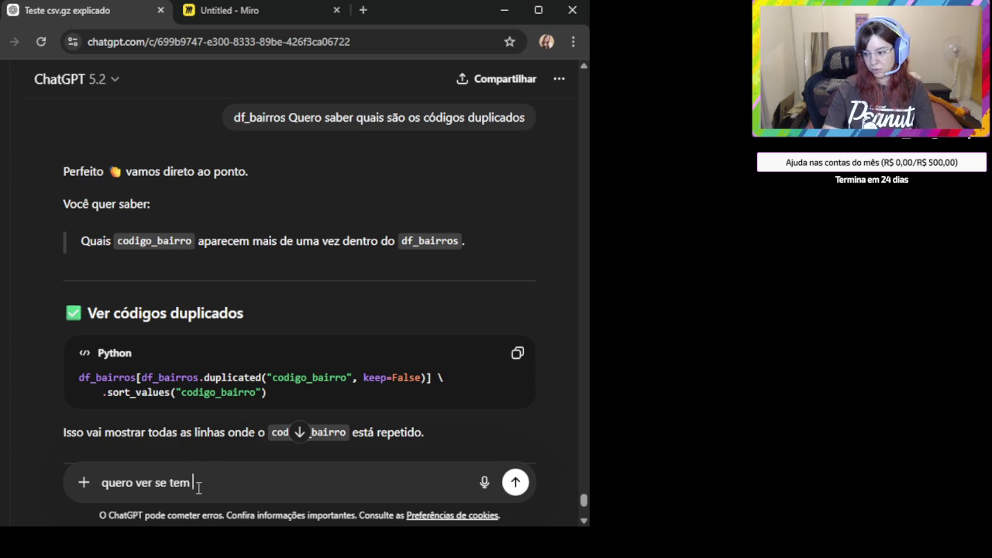
{"action": "key", "text": "ctrl+v"}
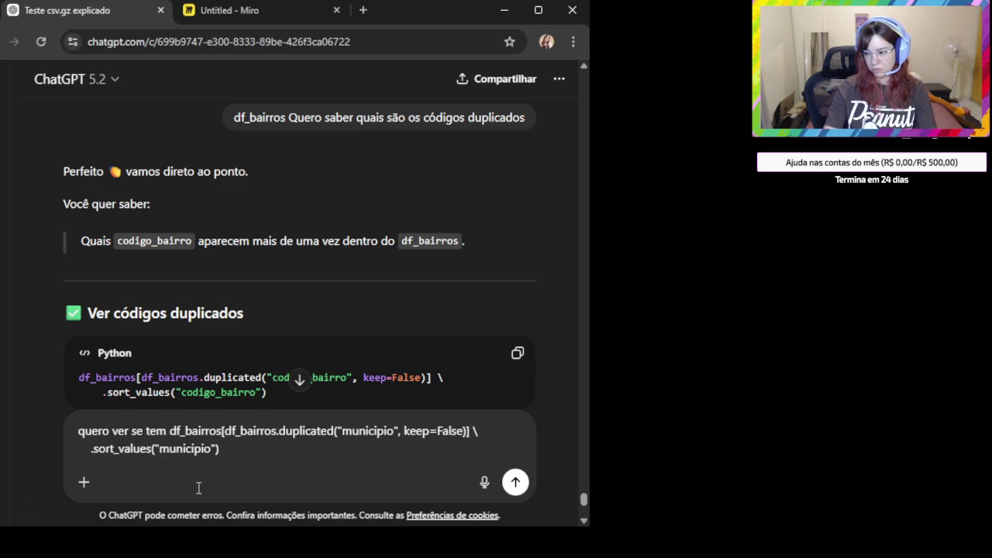
{"action": "key", "text": "ctrl+z"}
{"action": "type", "text": "m"}
{"action": "key", "text": "BackSpace"}
{"action": "type", "text": "mu"}
{"action": "key", "text": "BackSpace"}
{"action": "key", "text": "BackSpace"}
{"action": "type", "text": "municipios diferentes"}
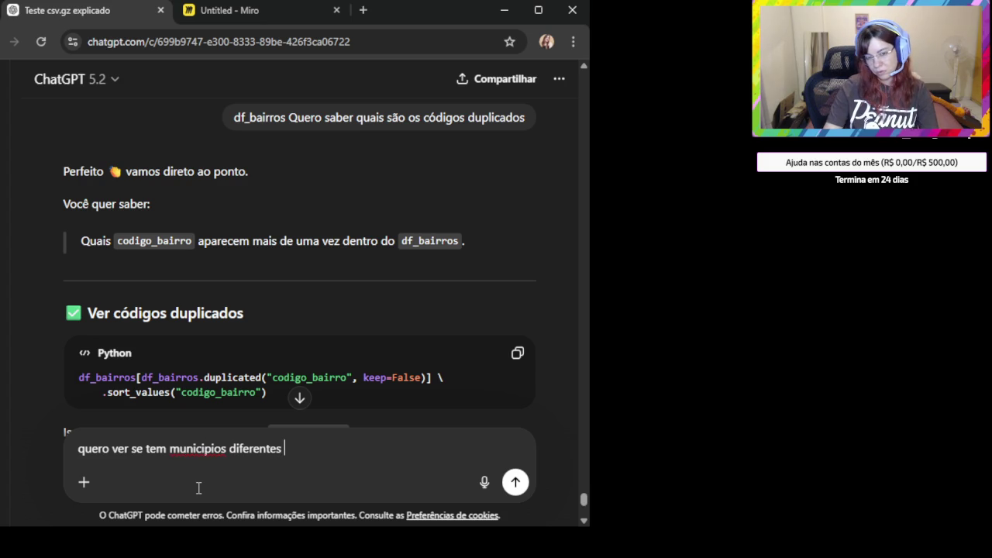
{"action": "type", "text": " pro mesmo codigo"}
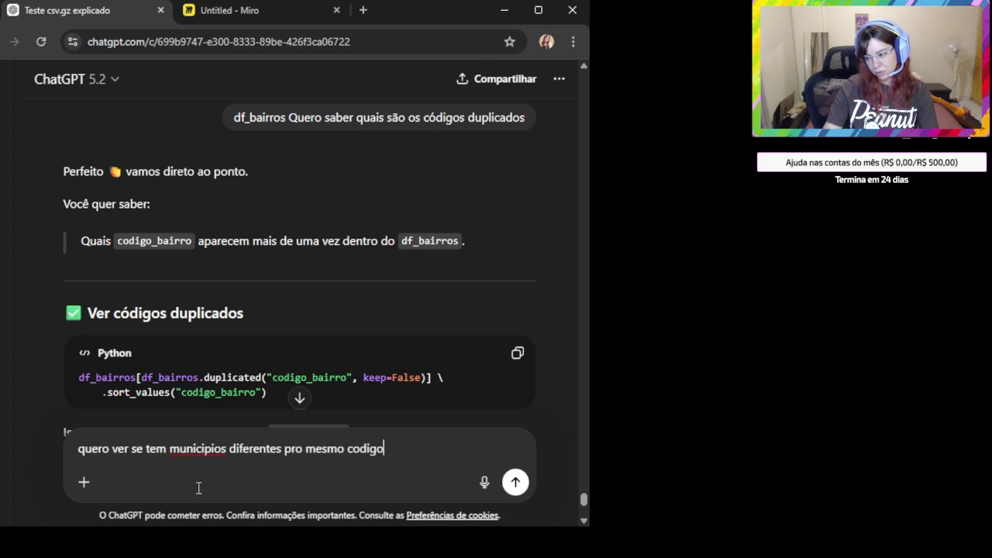
{"action": "key", "text": "Return"}
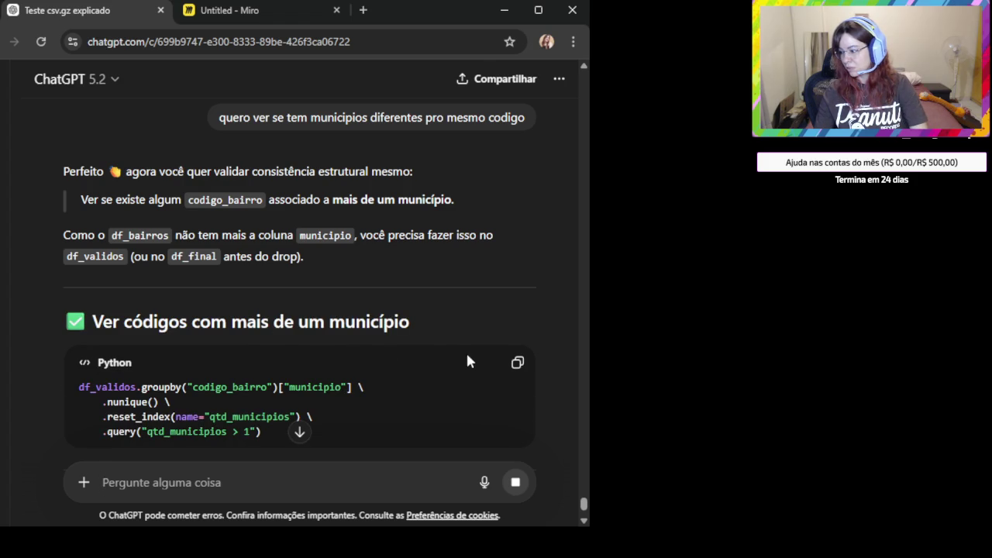
Copy the multi-município groupby code and len(bairros_df), then paste a screenshot into a new message
{"action": "scroll", "coordinate": [459, 367], "scroll_direction": "down", "scroll_amount": 1}
{"action": "left_click", "coordinate": [520, 290]}
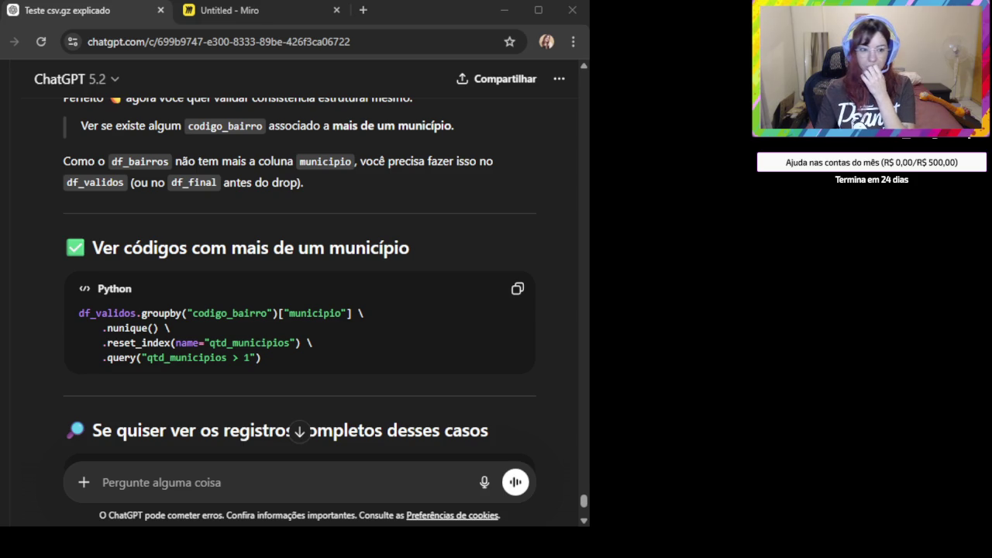
{"action": "left_click", "coordinate": [508, 259]}
{"action": "scroll", "coordinate": [507, 260], "scroll_direction": "up", "scroll_amount": 10}
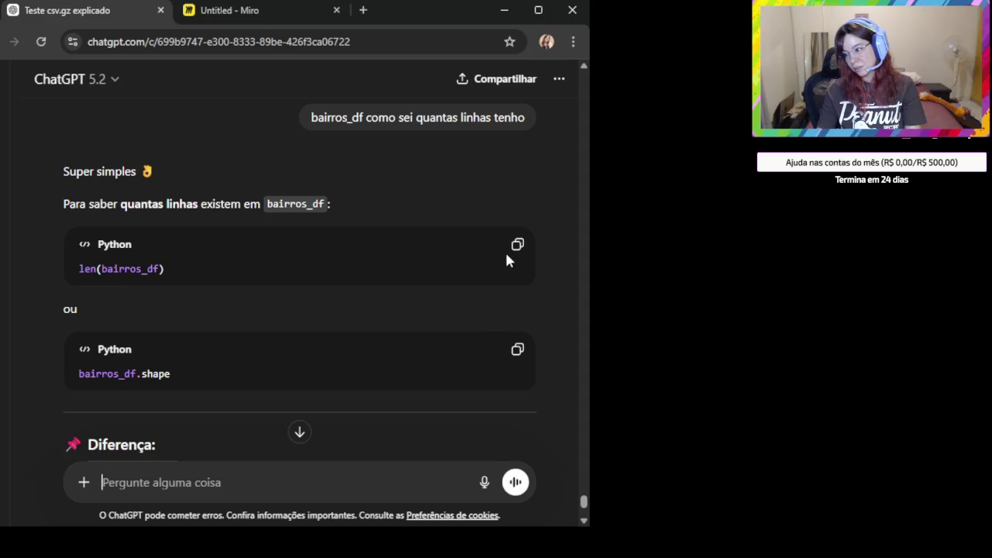
{"action": "left_click", "coordinate": [517, 245]}
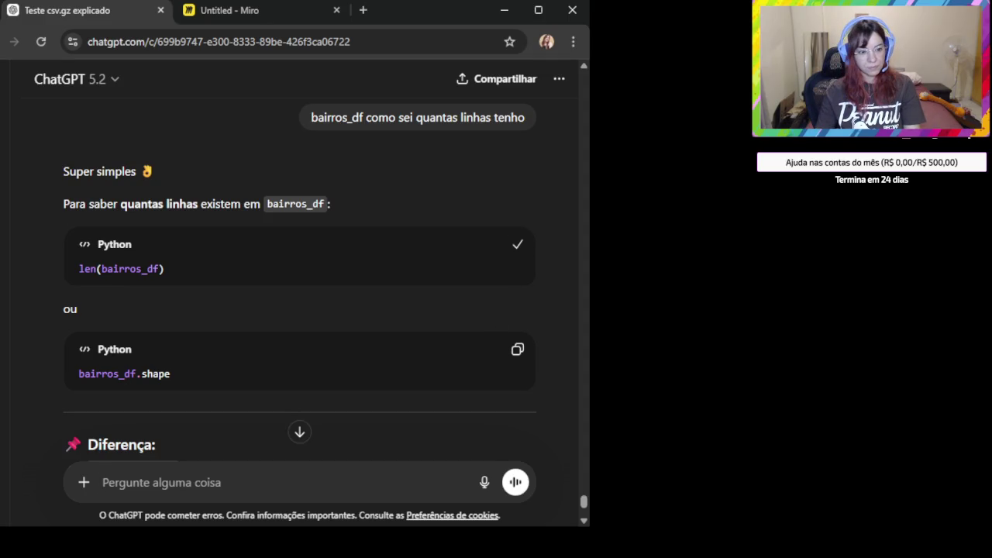
{"action": "key", "text": "alt+Tab"}
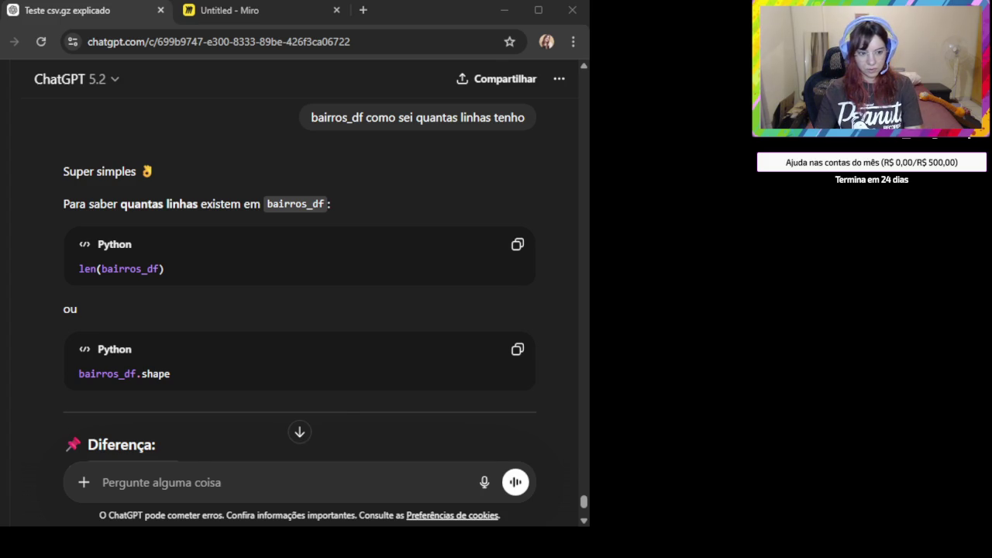
{"action": "key", "text": "ctrl+v"}
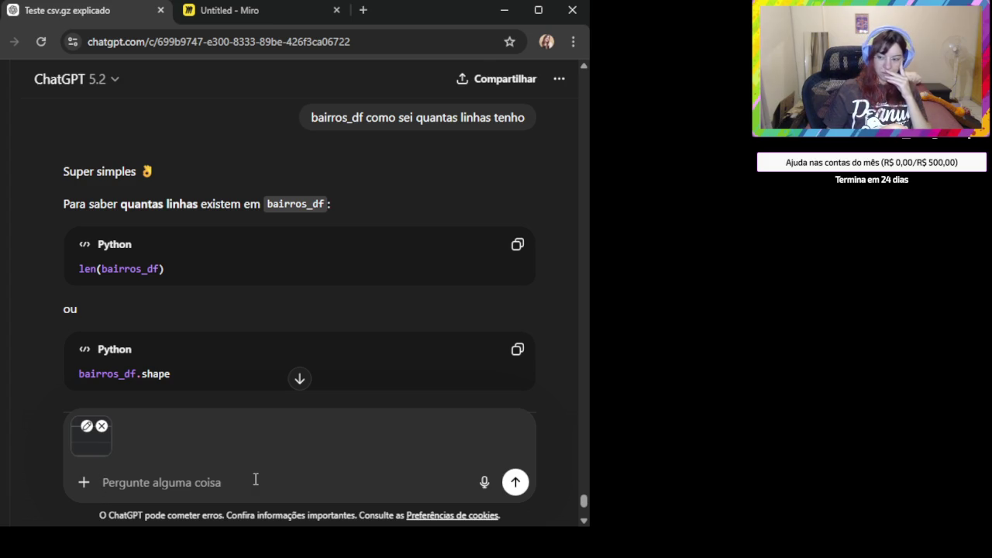
Send the screenshot with the question 'cmo tenho 106 codigos só'
{"action": "type", "text": "cmo tenho 1"}
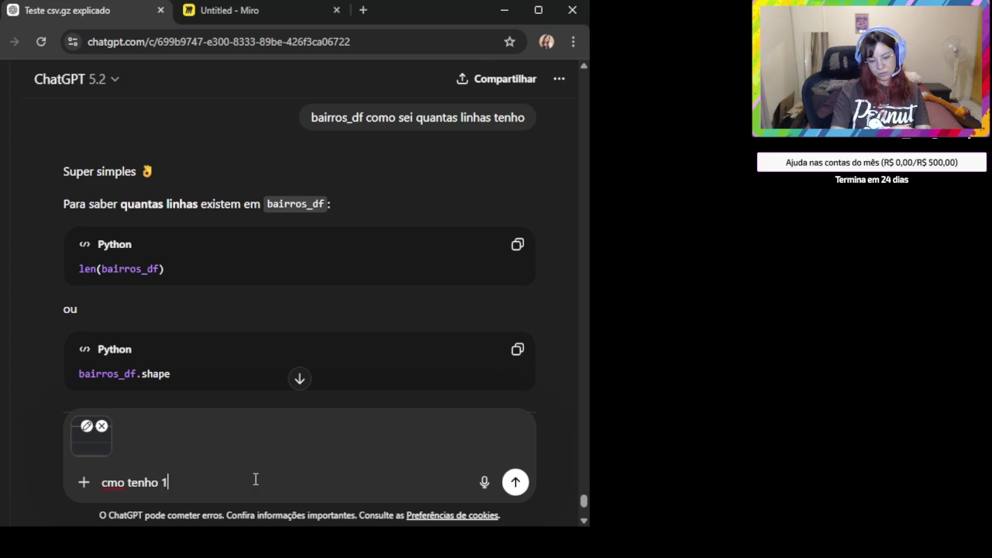
{"action": "type", "text": "06 codigos só"}
{"action": "key", "text": "BackSpace"}
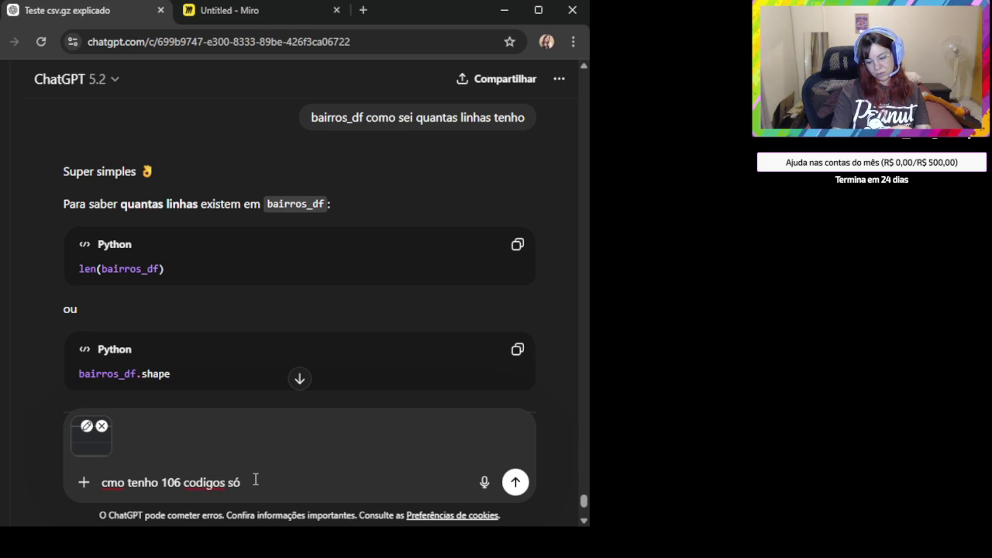
{"action": "type", "text": "?"}
{"action": "key", "text": "Return"}
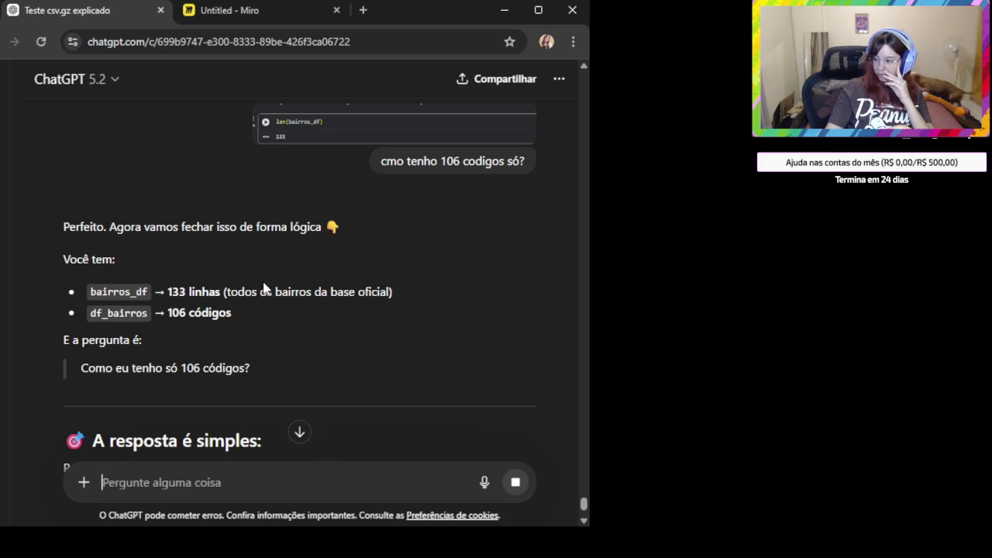
Copy the df_validos filter code and the 133 - 106 calculation from the answer
{"action": "scroll", "coordinate": [240, 306], "scroll_direction": "down", "scroll_amount": 2}
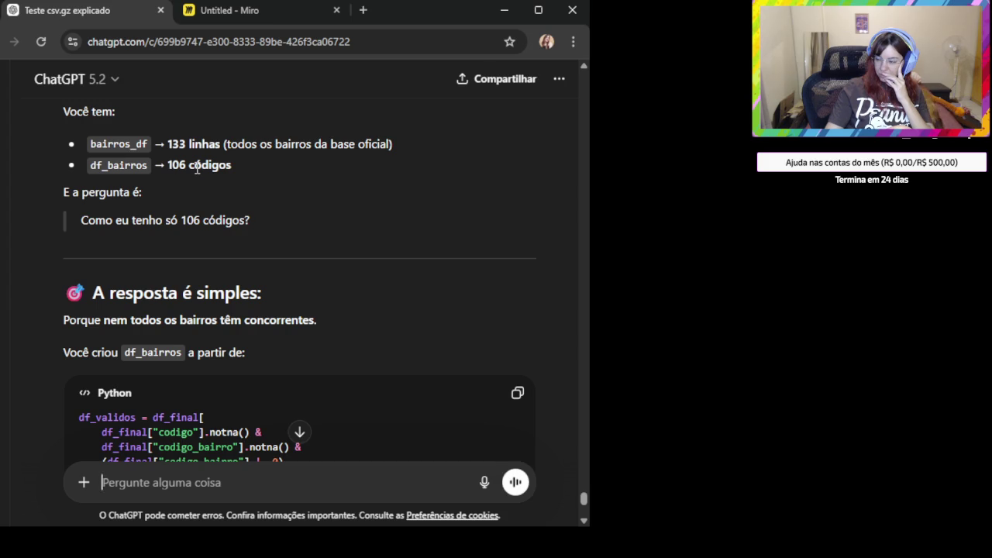
{"action": "scroll", "coordinate": [233, 202], "scroll_direction": "down", "scroll_amount": 2}
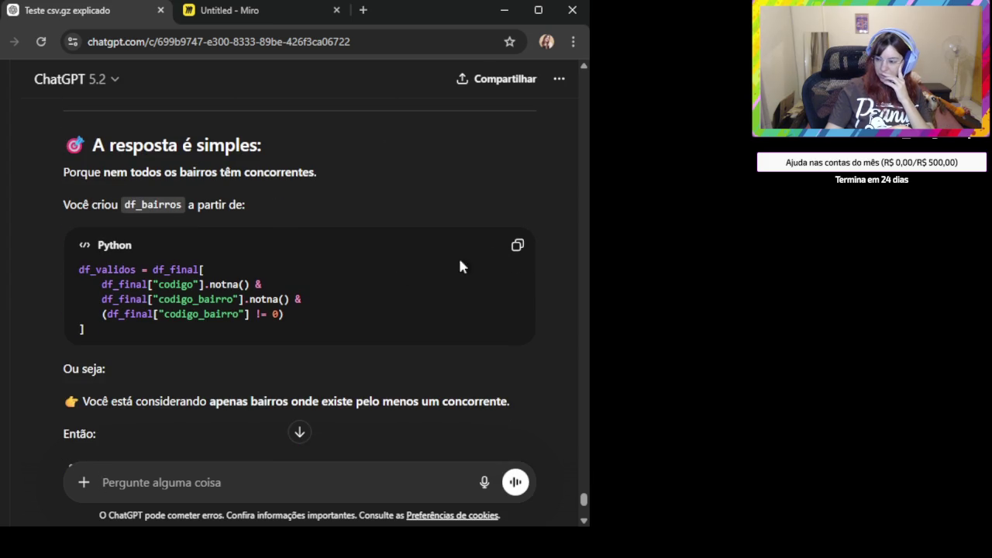
{"action": "left_click", "coordinate": [517, 245]}
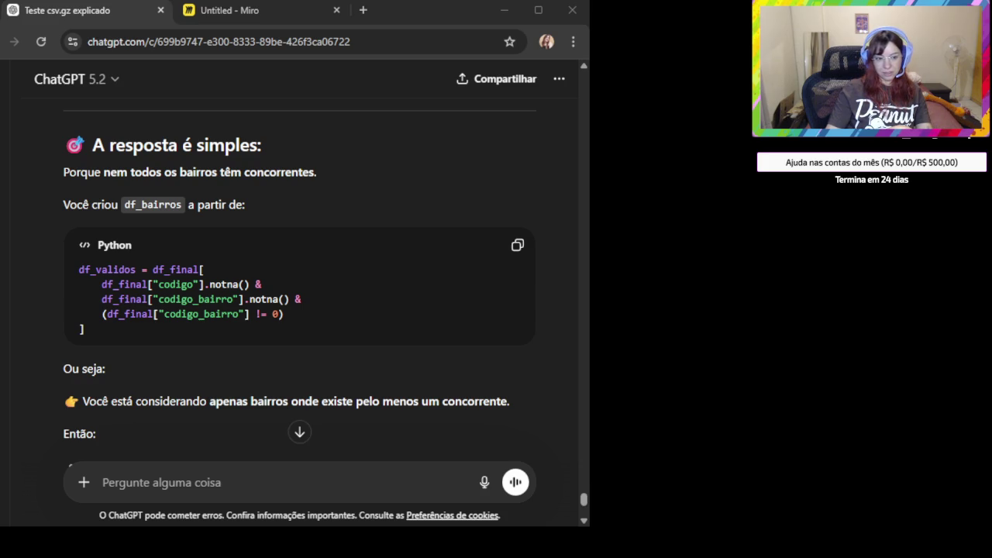
{"action": "scroll", "coordinate": [331, 373], "scroll_direction": "down", "scroll_amount": 2}
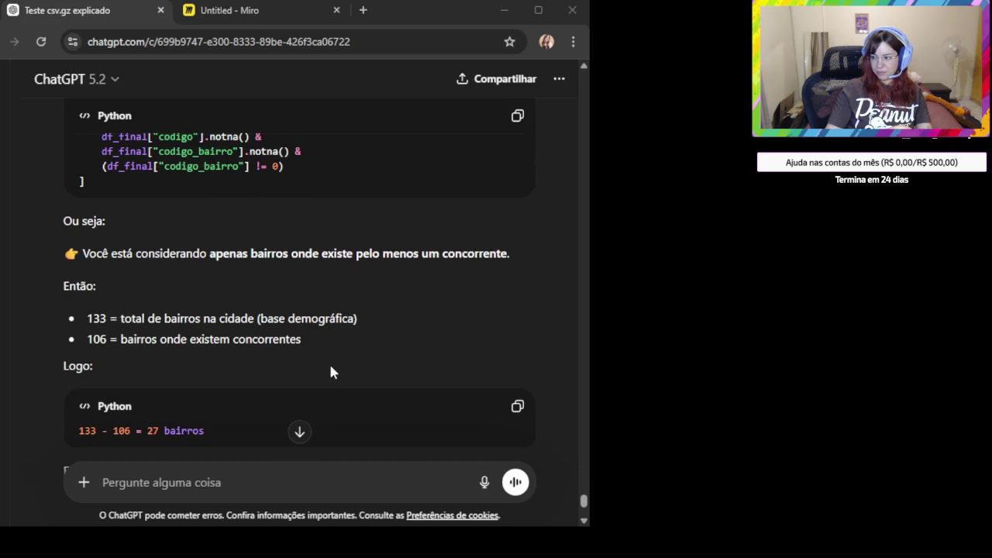
{"action": "scroll", "coordinate": [331, 373], "scroll_direction": "down", "scroll_amount": 1}
{"action": "left_click", "coordinate": [518, 334]}
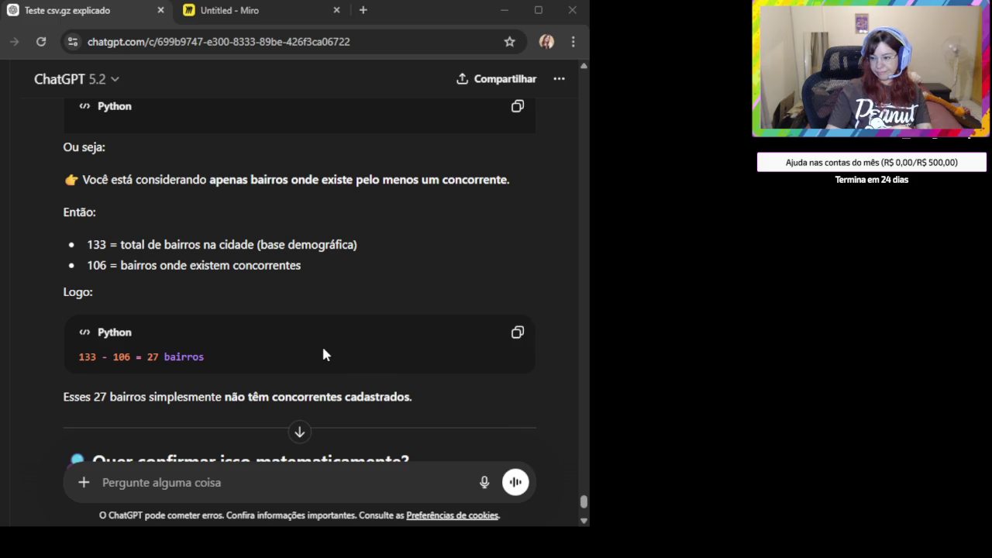
{"action": "triple_click", "coordinate": [272, 245]}
{"action": "triple_click", "coordinate": [189, 266]}
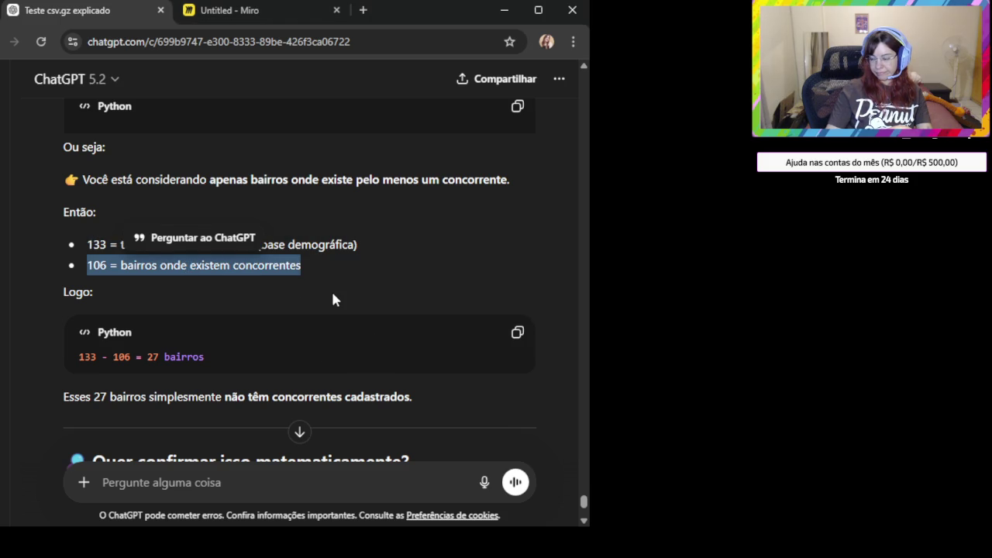
{"action": "left_click", "coordinate": [256, 308]}
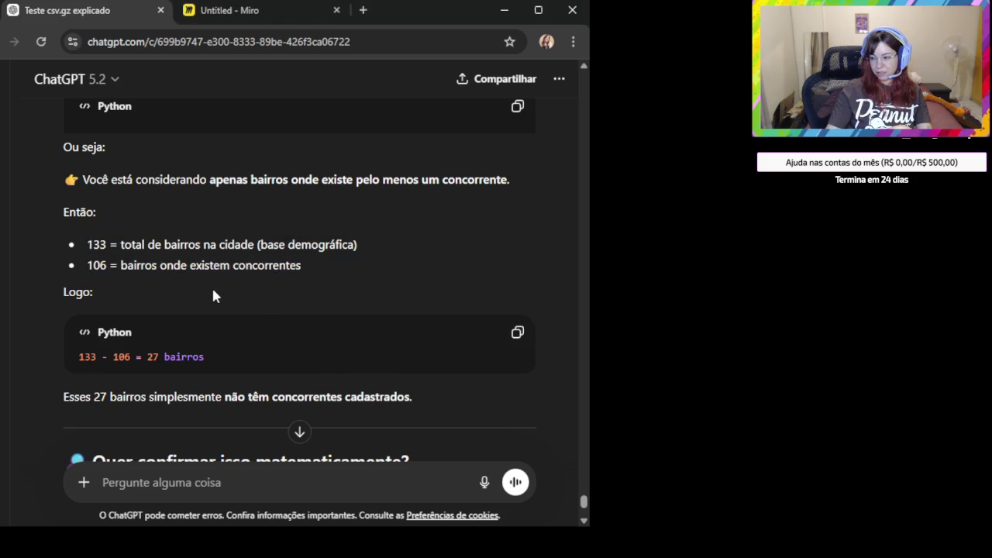
Draft the reply 'Não 106 é na mesma base que o len deu 133' plus a new line
{"action": "left_click", "coordinate": [187, 488]}
{"action": "type", "text": "Não "}
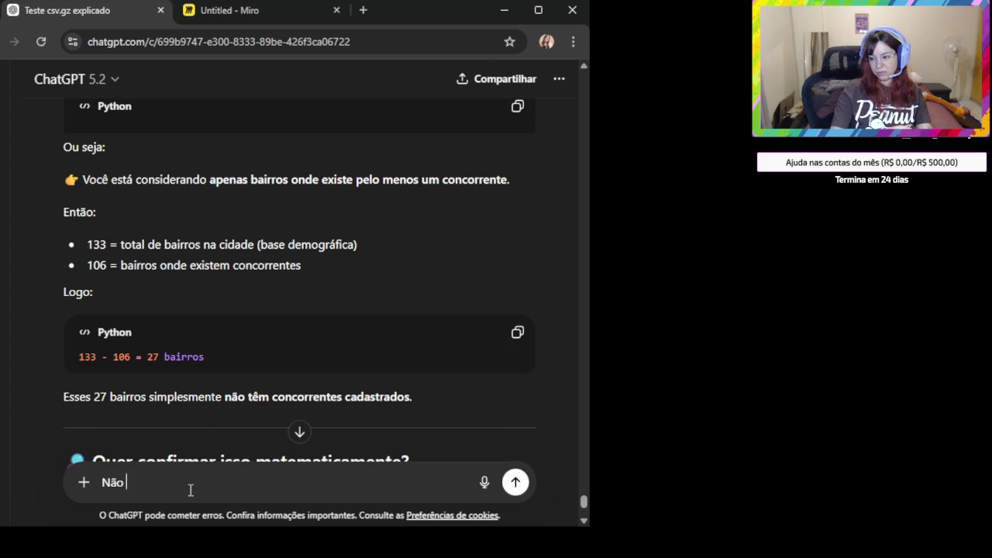
{"action": "type", "text": "106 é na b"}
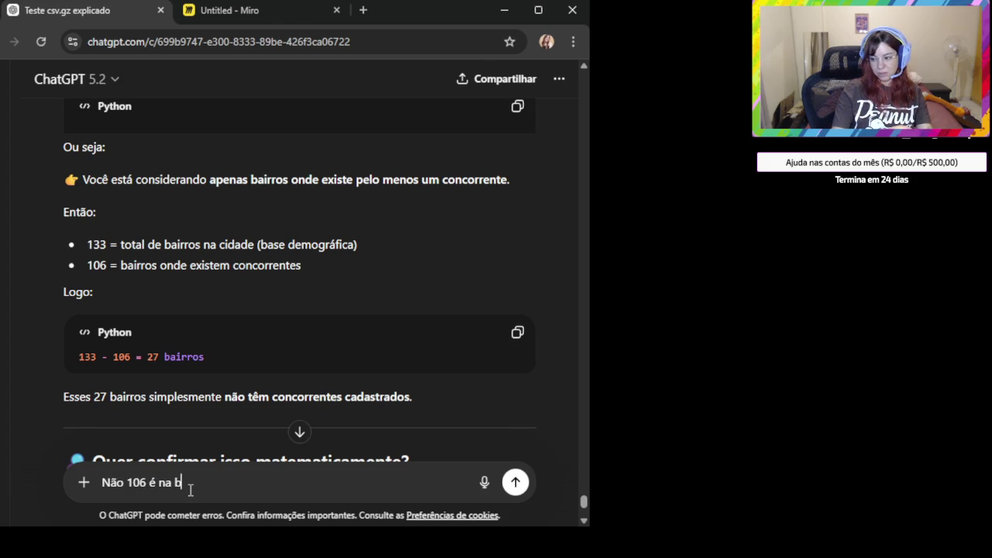
{"action": "key", "text": "BackSpace"}
{"action": "type", "text": "mesma ba"}
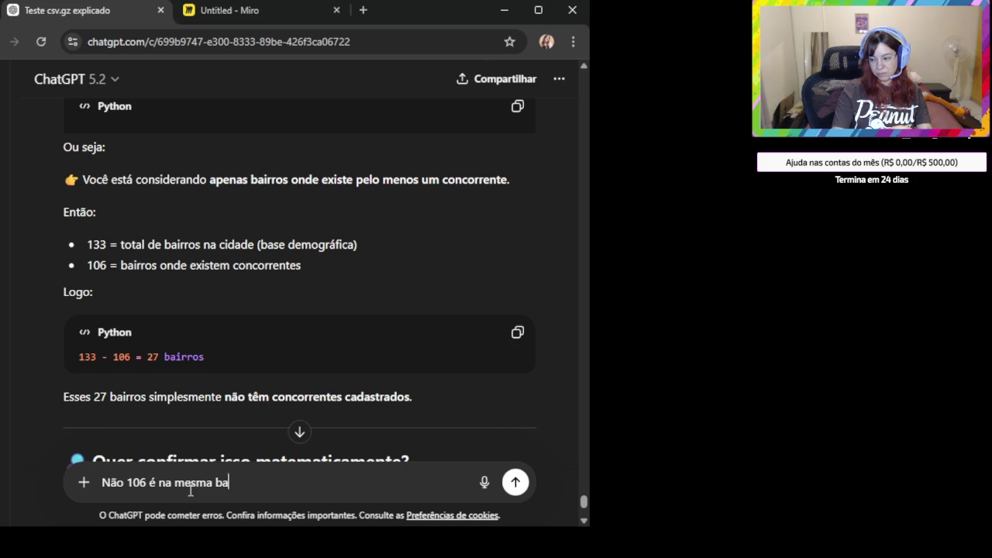
{"action": "type", "text": "se que o len deu 133"}
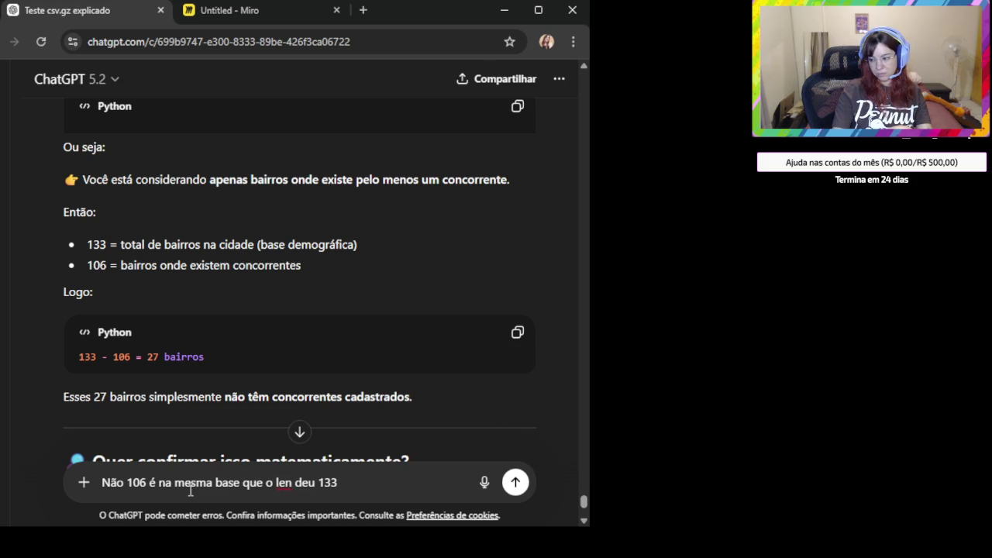
{"action": "key", "text": "shift+Return"}
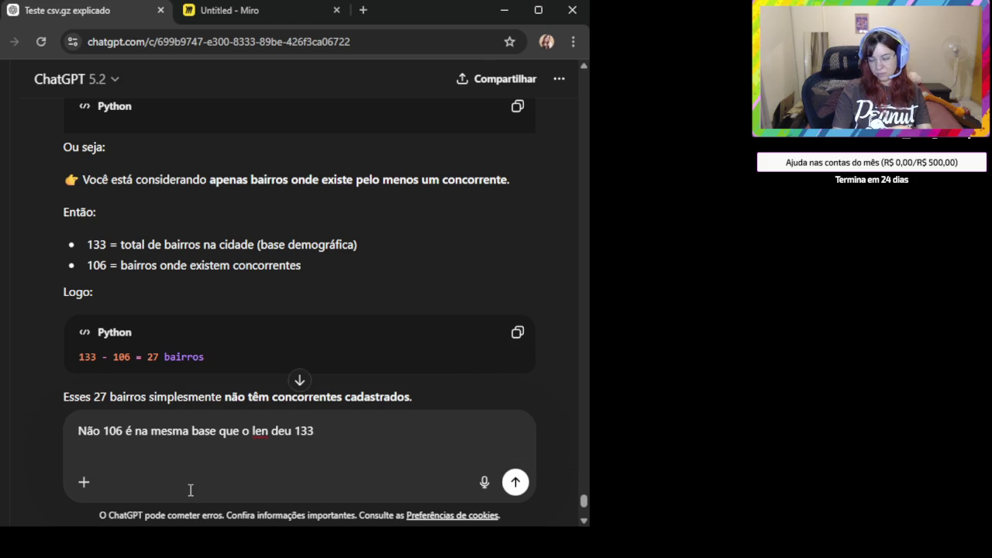
{"action": "scroll", "coordinate": [219, 241], "scroll_direction": "up", "scroll_amount": 2}
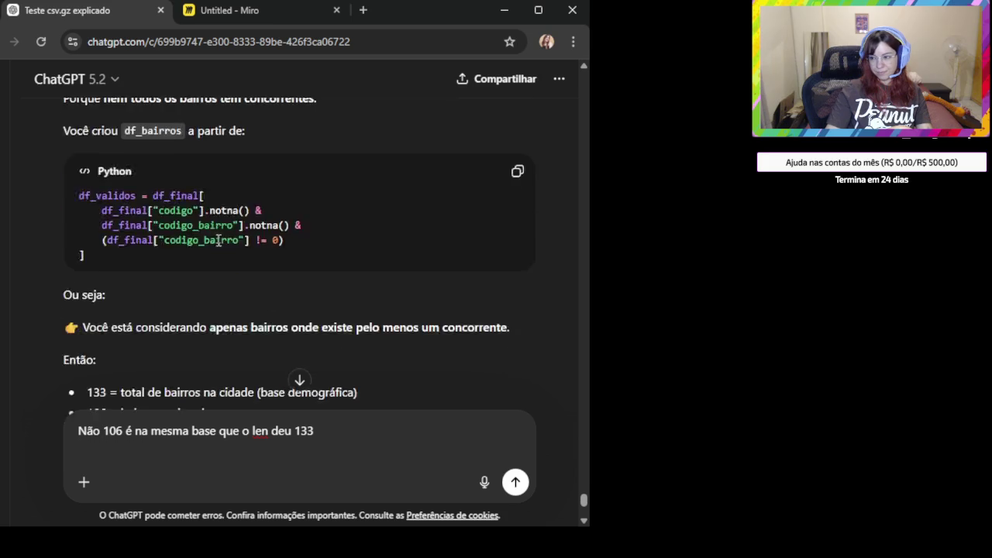
{"action": "scroll", "coordinate": [218, 241], "scroll_direction": "up", "scroll_amount": 2}
{"action": "scroll", "coordinate": [219, 241], "scroll_direction": "up", "scroll_amount": 1}
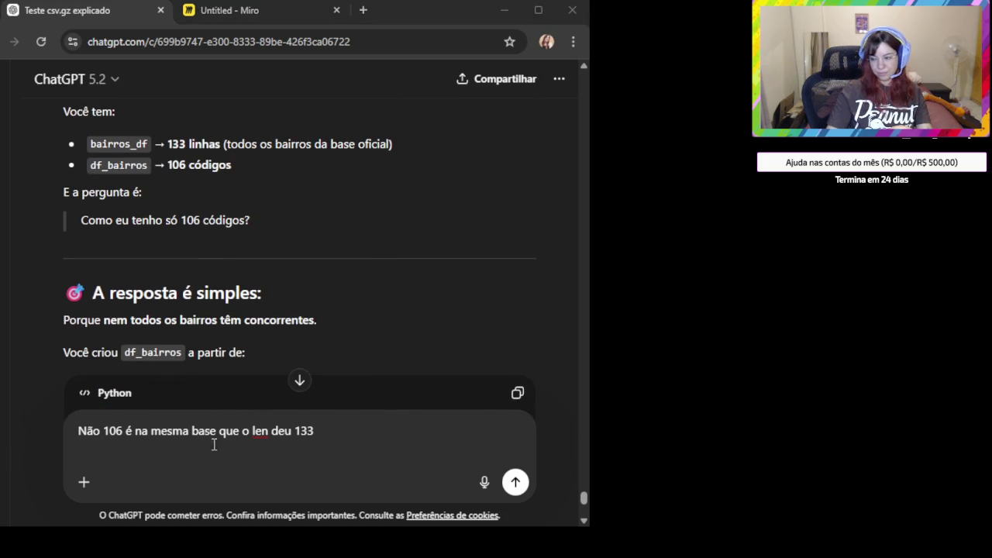
{"action": "scroll", "coordinate": [299, 292], "scroll_direction": "up", "scroll_amount": 2}
{"action": "scroll", "coordinate": [296, 292], "scroll_direction": "up", "scroll_amount": 1}
{"action": "scroll", "coordinate": [296, 295], "scroll_direction": "up", "scroll_amount": 2}
{"action": "scroll", "coordinate": [296, 295], "scroll_direction": "up", "scroll_amount": 1}
{"action": "scroll", "coordinate": [337, 295], "scroll_direction": "down", "scroll_amount": 2}
{"action": "scroll", "coordinate": [333, 286], "scroll_direction": "up", "scroll_amount": 4}
{"action": "scroll", "coordinate": [334, 286], "scroll_direction": "up", "scroll_amount": 3}
{"action": "scroll", "coordinate": [325, 285], "scroll_direction": "up", "scroll_amount": 2}
{"action": "scroll", "coordinate": [316, 284], "scroll_direction": "up", "scroll_amount": 2}
{"action": "scroll", "coordinate": [316, 284], "scroll_direction": "up", "scroll_amount": 2}
{"action": "scroll", "coordinate": [313, 285], "scroll_direction": "up", "scroll_amount": 2}
{"action": "scroll", "coordinate": [310, 291], "scroll_direction": "up", "scroll_amount": 2}
{"action": "scroll", "coordinate": [303, 307], "scroll_direction": "up", "scroll_amount": 1}
{"action": "scroll", "coordinate": [303, 307], "scroll_direction": "up", "scroll_amount": 2}
{"action": "scroll", "coordinate": [303, 307], "scroll_direction": "up", "scroll_amount": 2}
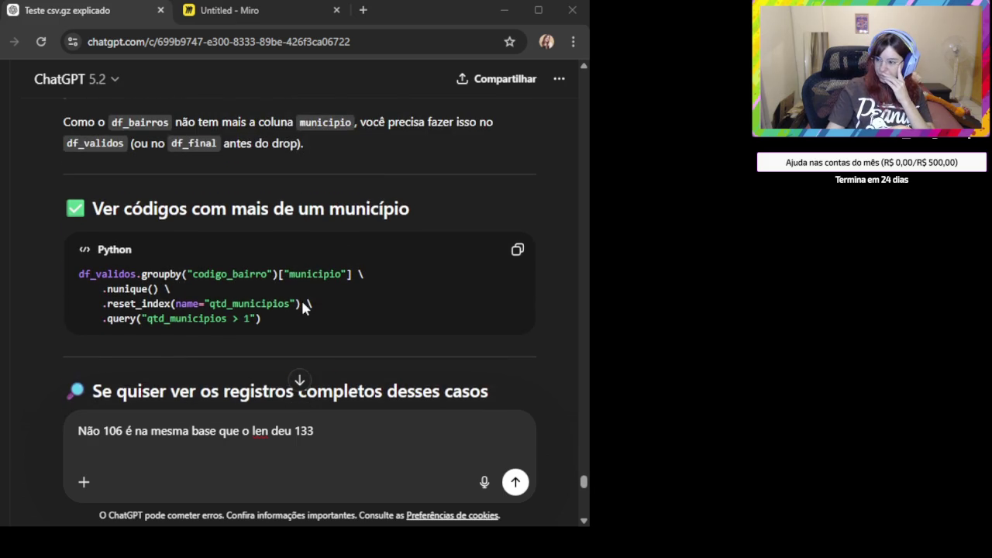
{"action": "scroll", "coordinate": [303, 307], "scroll_direction": "up", "scroll_amount": 2}
{"action": "scroll", "coordinate": [303, 307], "scroll_direction": "up", "scroll_amount": 2}
{"action": "scroll", "coordinate": [303, 308], "scroll_direction": "up", "scroll_amount": 3}
{"action": "scroll", "coordinate": [303, 308], "scroll_direction": "up", "scroll_amount": 2}
{"action": "scroll", "coordinate": [302, 307], "scroll_direction": "up", "scroll_amount": 3}
{"action": "scroll", "coordinate": [302, 308], "scroll_direction": "up", "scroll_amount": 3}
{"action": "scroll", "coordinate": [302, 308], "scroll_direction": "up", "scroll_amount": 2}
{"action": "scroll", "coordinate": [302, 308], "scroll_direction": "up", "scroll_amount": 3}
{"action": "scroll", "coordinate": [303, 307], "scroll_direction": "up", "scroll_amount": 1}
{"action": "scroll", "coordinate": [302, 308], "scroll_direction": "up", "scroll_amount": 1}
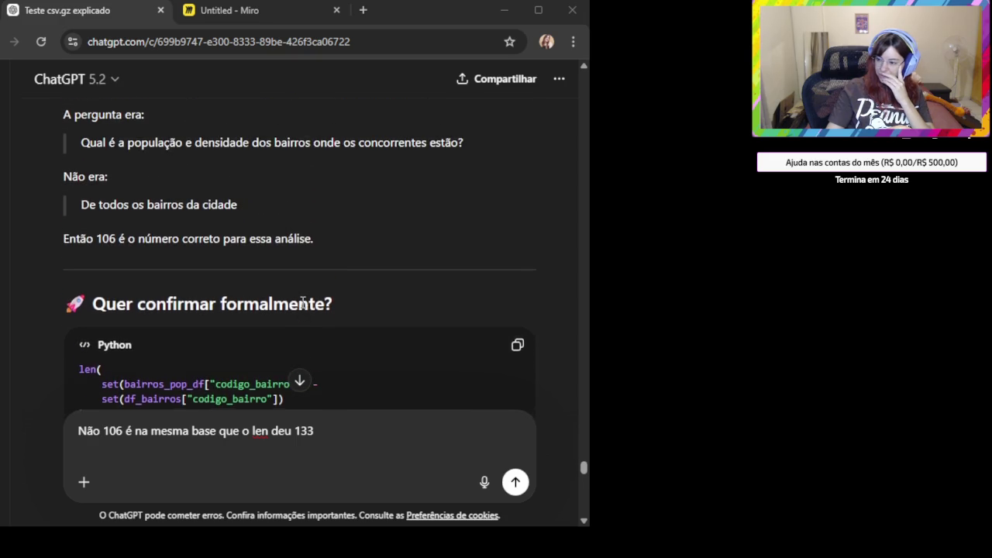
{"action": "scroll", "coordinate": [303, 303], "scroll_direction": "down", "scroll_amount": 1}
{"action": "scroll", "coordinate": [302, 303], "scroll_direction": "up", "scroll_amount": 2}
{"action": "scroll", "coordinate": [302, 303], "scroll_direction": "up", "scroll_amount": 3}
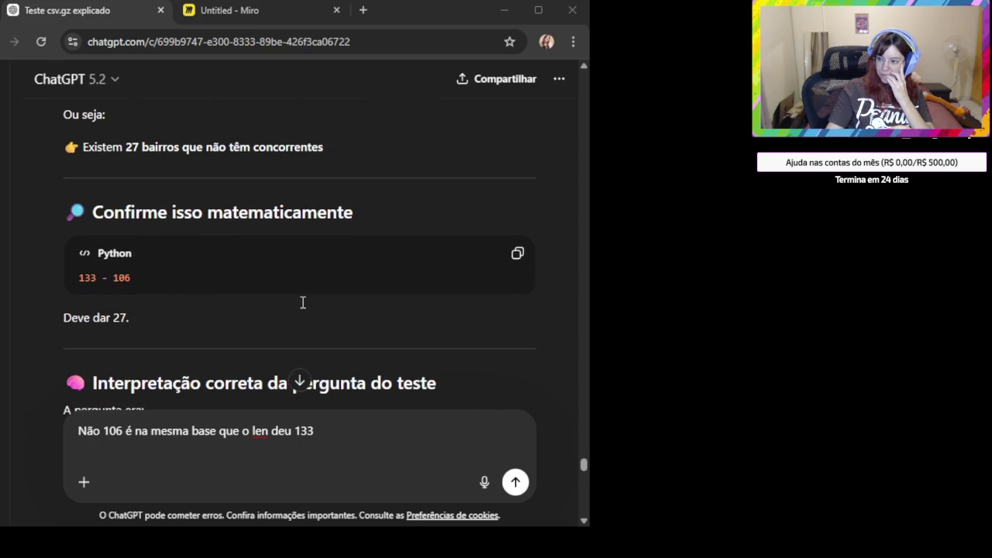
{"action": "scroll", "coordinate": [181, 288], "scroll_direction": "up", "scroll_amount": 2}
{"action": "scroll", "coordinate": [181, 289], "scroll_direction": "up", "scroll_amount": 1}
{"action": "scroll", "coordinate": [181, 289], "scroll_direction": "up", "scroll_amount": 2}
{"action": "scroll", "coordinate": [181, 289], "scroll_direction": "up", "scroll_amount": 2}
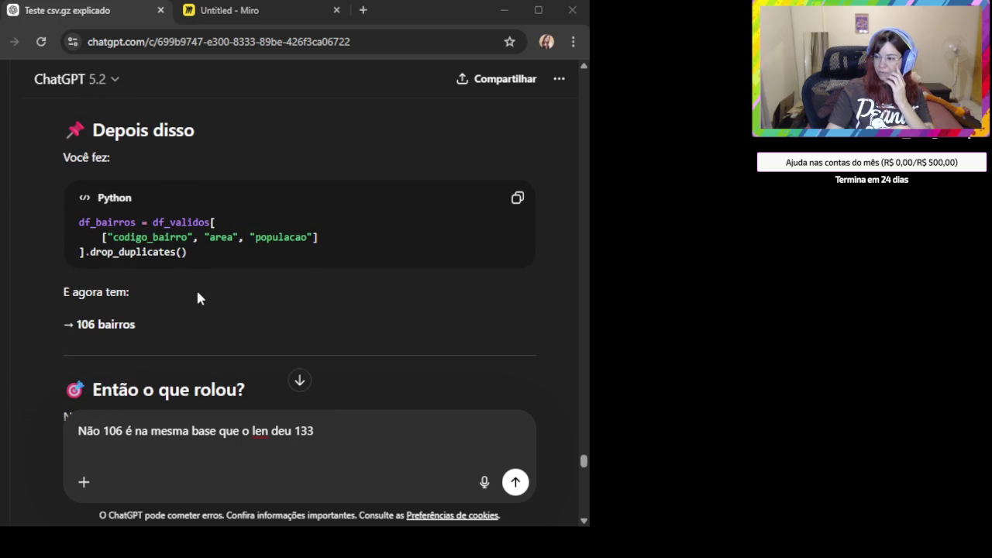
{"action": "scroll", "coordinate": [196, 298], "scroll_direction": "up", "scroll_amount": 2}
{"action": "scroll", "coordinate": [196, 298], "scroll_direction": "up", "scroll_amount": 3}
{"action": "scroll", "coordinate": [196, 298], "scroll_direction": "up", "scroll_amount": 1}
{"action": "scroll", "coordinate": [198, 297], "scroll_direction": "up", "scroll_amount": 2}
{"action": "scroll", "coordinate": [199, 295], "scroll_direction": "up", "scroll_amount": 1}
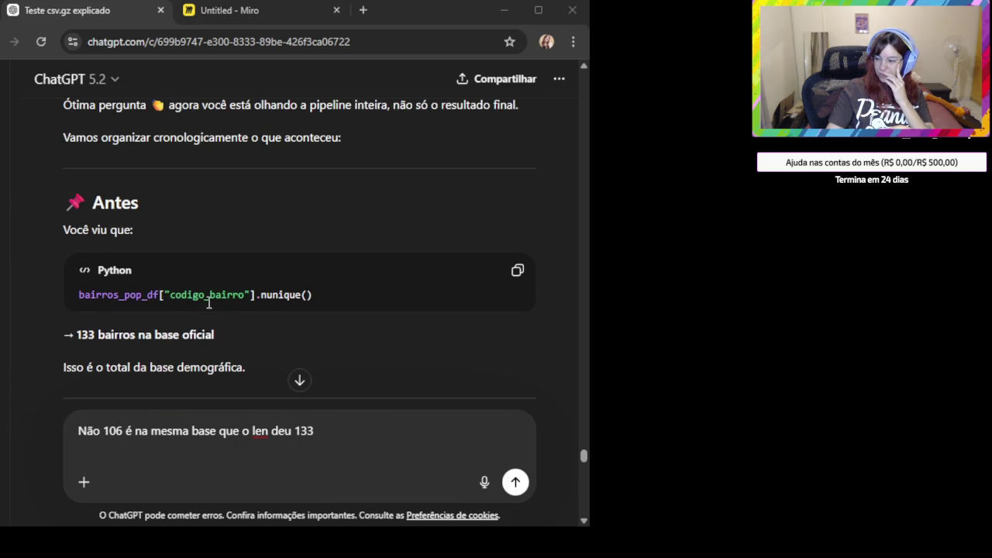
{"action": "scroll", "coordinate": [208, 304], "scroll_direction": "up", "scroll_amount": 1}
{"action": "scroll", "coordinate": [316, 319], "scroll_direction": "up", "scroll_amount": 2}
{"action": "scroll", "coordinate": [317, 319], "scroll_direction": "up", "scroll_amount": 2}
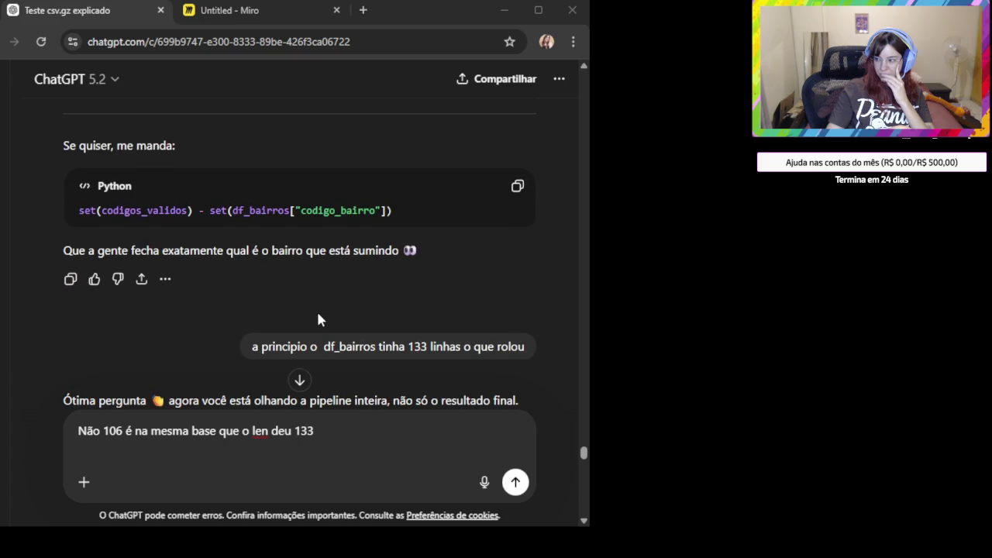
{"action": "left_click", "coordinate": [335, 433]}
{"action": "key", "text": "shift+Return"}
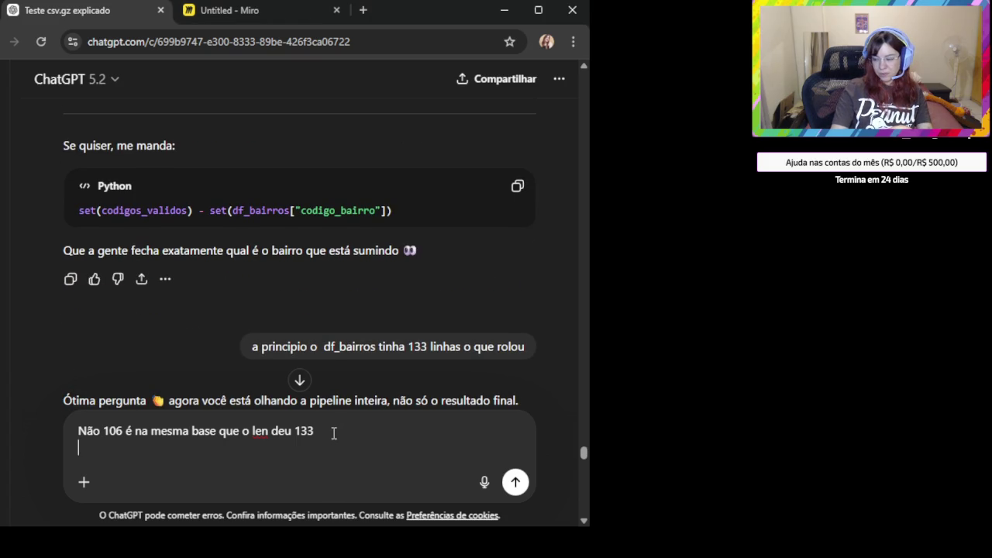
Add 'Mas tenho 106 codigos_unicos na mesma tabelaaaaa' to the reply and send it
{"action": "type", "text": "Mas tenho 106 codigos_"}
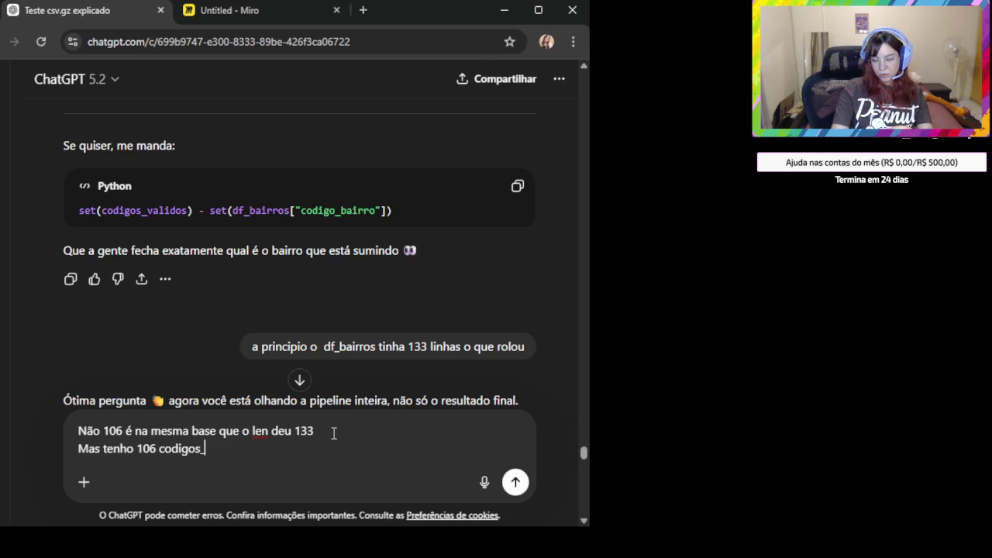
{"action": "type", "text": "unicos na mesma tabelaaaaa"}
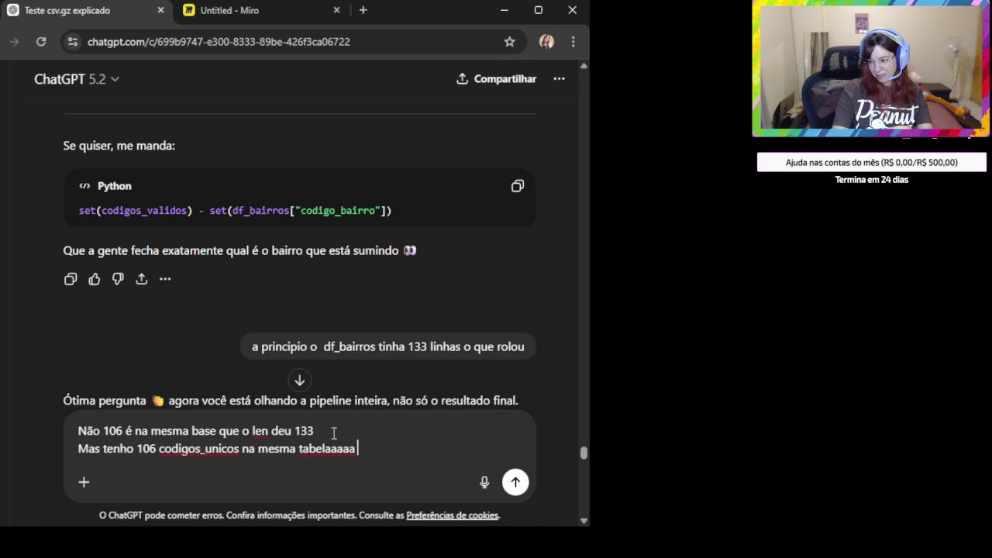
{"action": "key", "text": "Return"}
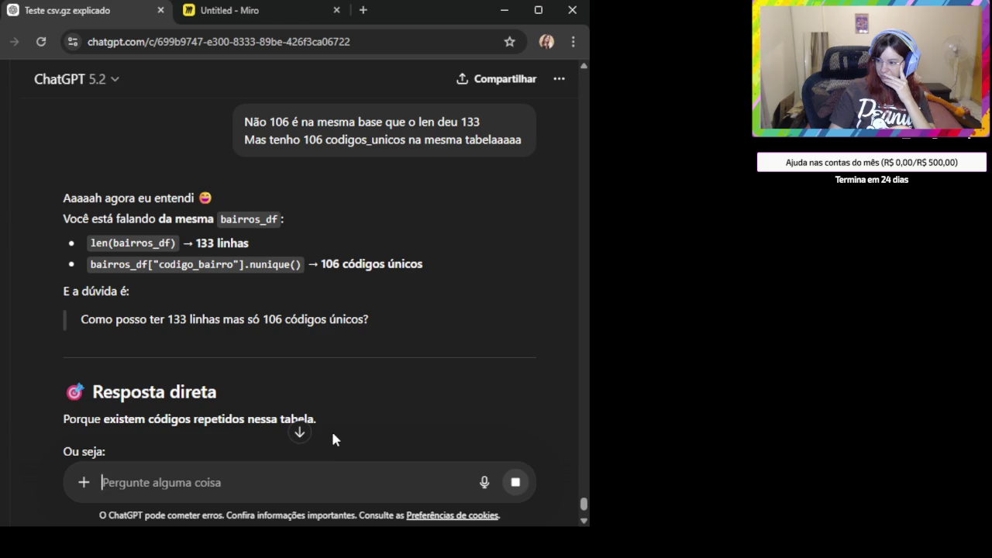
Copy the groupby('codigo_bairro') code filtered with query("qtd > 1") listing repeated codes
{"action": "scroll", "coordinate": [232, 387], "scroll_direction": "down", "scroll_amount": 3}
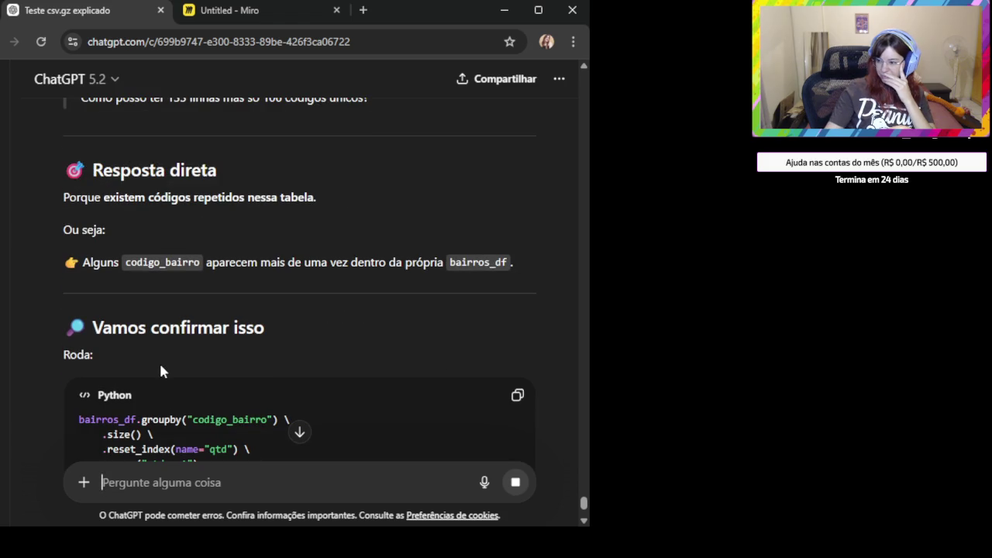
{"action": "scroll", "coordinate": [380, 269], "scroll_direction": "down", "scroll_amount": 2}
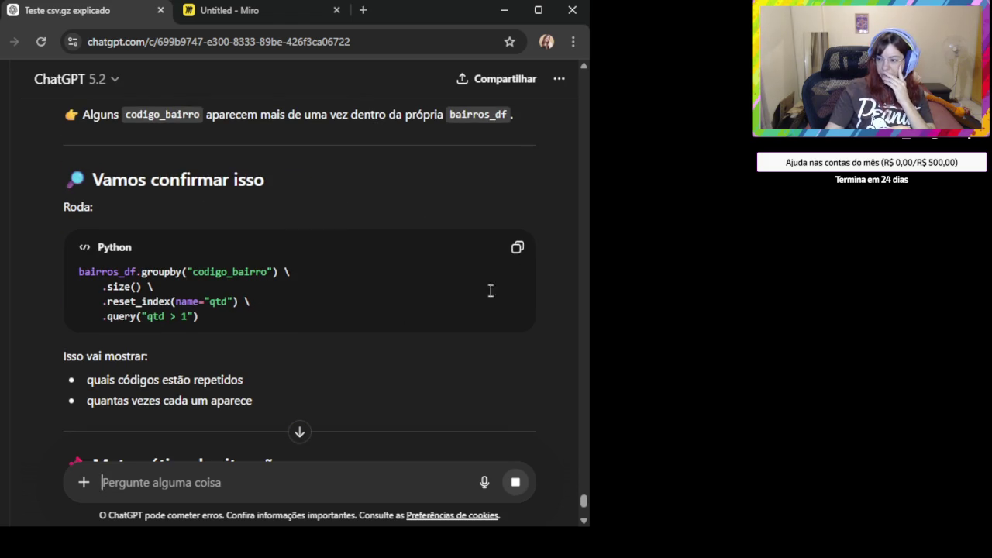
{"action": "left_click", "coordinate": [513, 254]}
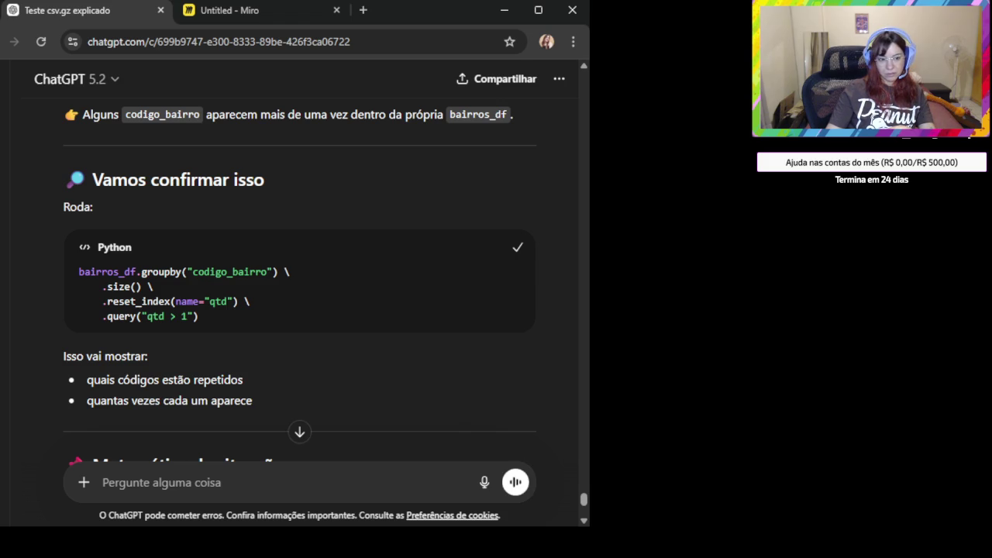
{"action": "key", "text": "alt+Tab"}
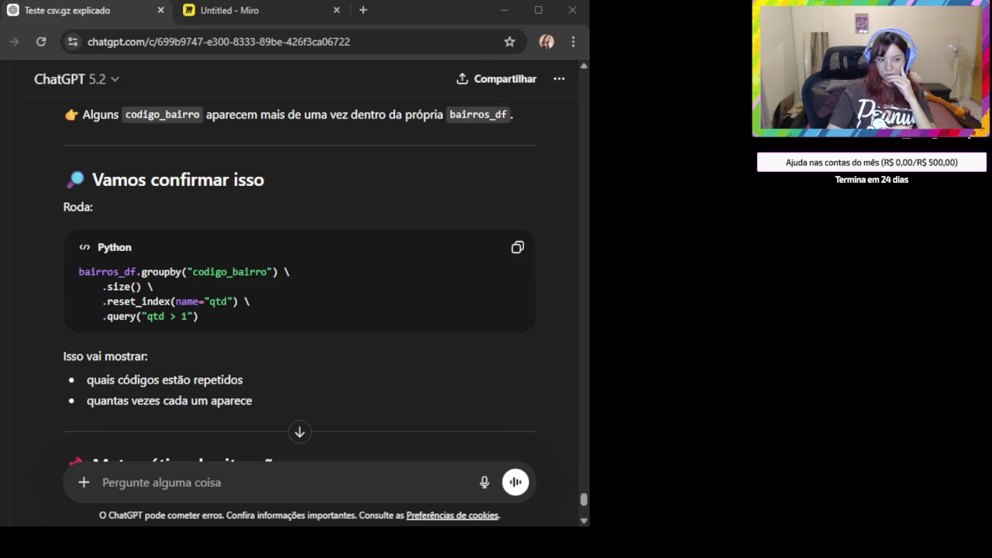
Scroll to the explanation and highlight the '27 linhas repetidas' text
{"action": "scroll", "coordinate": [230, 379], "scroll_direction": "down", "scroll_amount": 1}
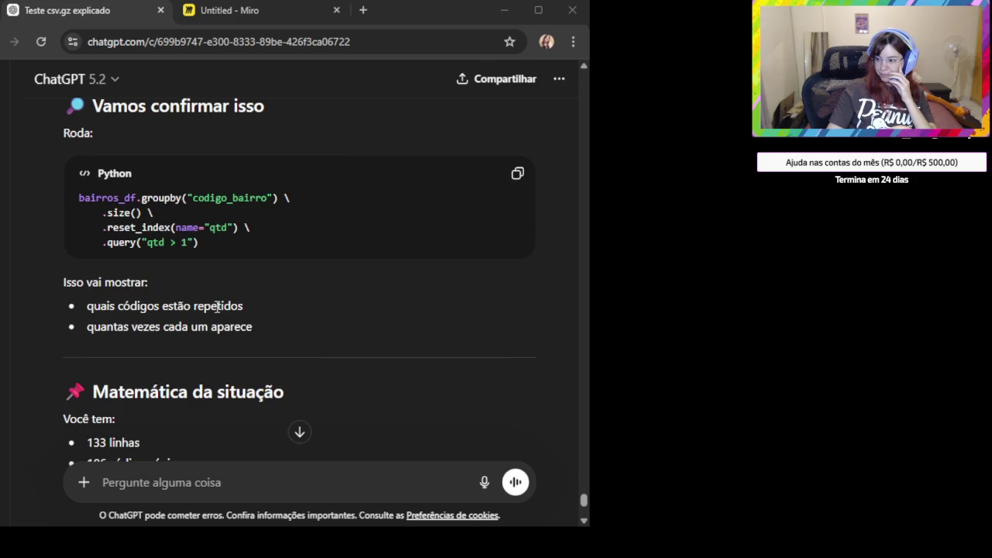
{"action": "scroll", "coordinate": [214, 302], "scroll_direction": "down", "scroll_amount": 2}
{"action": "scroll", "coordinate": [214, 302], "scroll_direction": "down", "scroll_amount": 1}
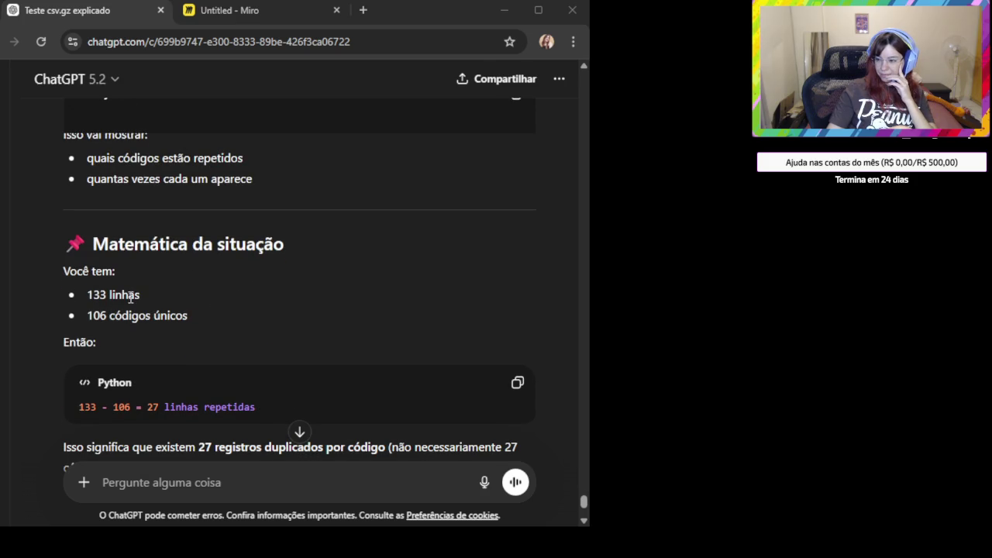
{"action": "scroll", "coordinate": [140, 296], "scroll_direction": "down", "scroll_amount": 1}
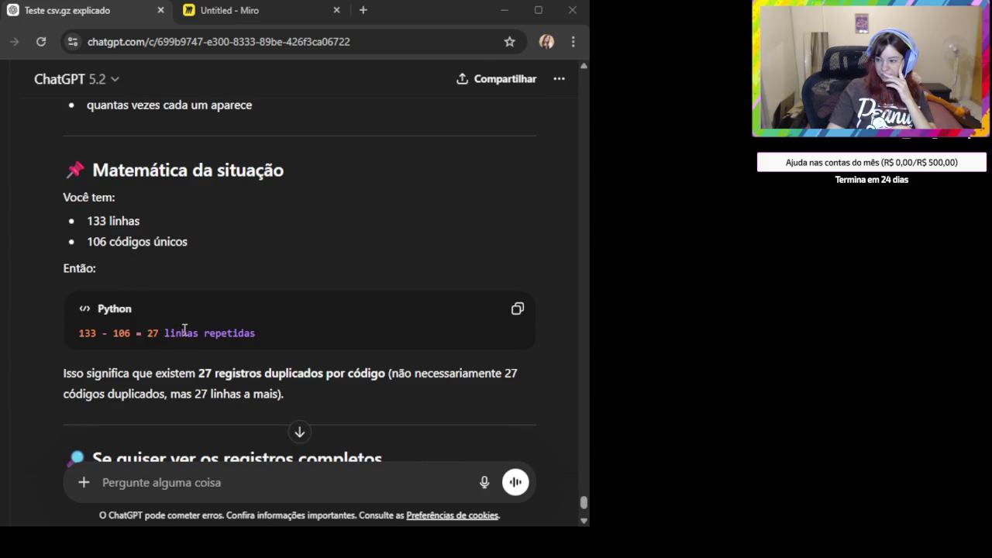
{"action": "left_click_drag", "start_coordinate": [150, 332], "coordinate": [320, 331]}
{"action": "scroll", "coordinate": [305, 338], "scroll_direction": "down", "scroll_amount": 1}
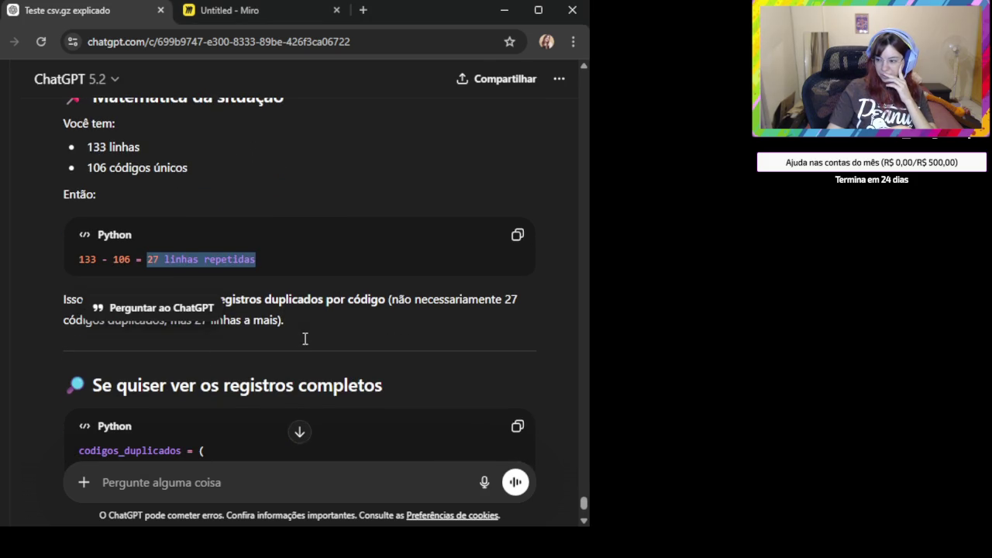
{"action": "left_click", "coordinate": [304, 338]}
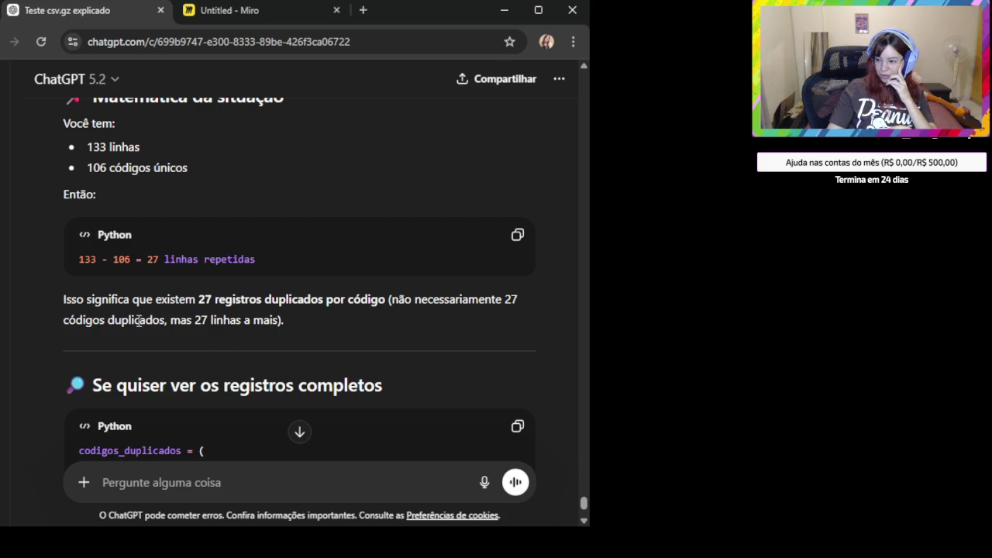
Copy the codigos_duplicados isin() code that lists full duplicated records
{"action": "left_click_drag", "start_coordinate": [208, 319], "coordinate": [293, 324]}
{"action": "scroll", "coordinate": [294, 329], "scroll_direction": "down", "scroll_amount": 2}
{"action": "left_click", "coordinate": [517, 279]}
{"action": "scroll", "coordinate": [458, 317], "scroll_direction": "down", "scroll_amount": 1}
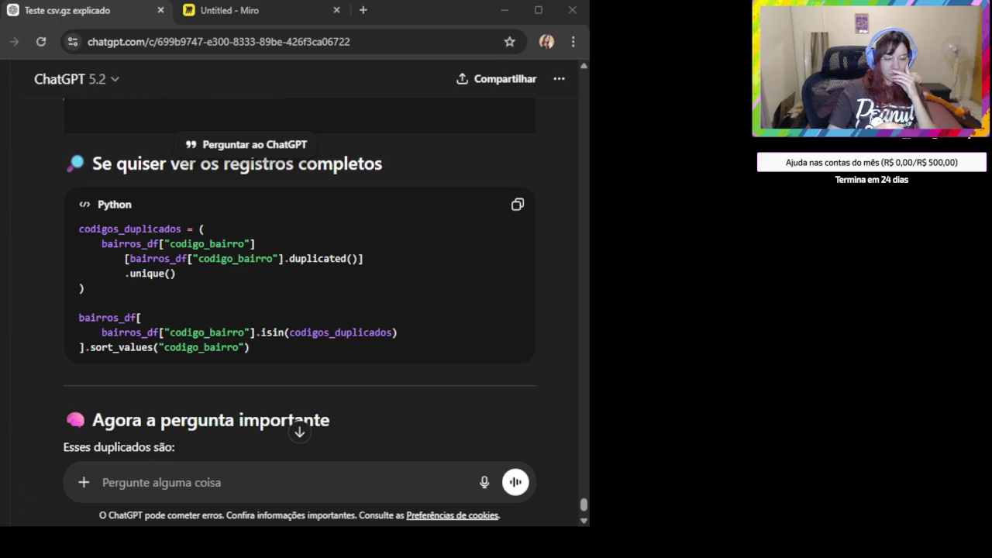
{"action": "scroll", "coordinate": [348, 292], "scroll_direction": "down", "scroll_amount": 1}
{"action": "scroll", "coordinate": [348, 293], "scroll_direction": "down", "scroll_amount": 1}
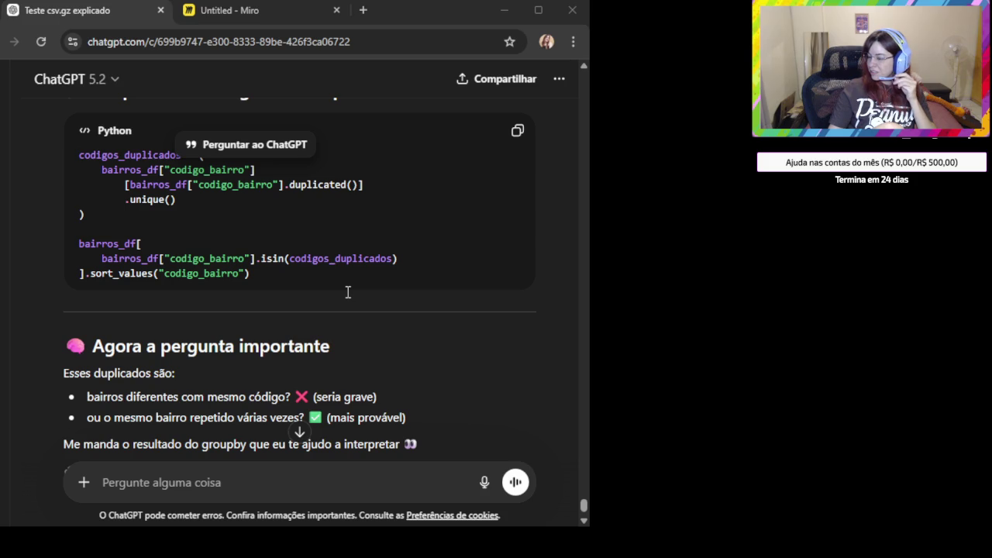
{"action": "scroll", "coordinate": [348, 292], "scroll_direction": "down", "scroll_amount": 2}
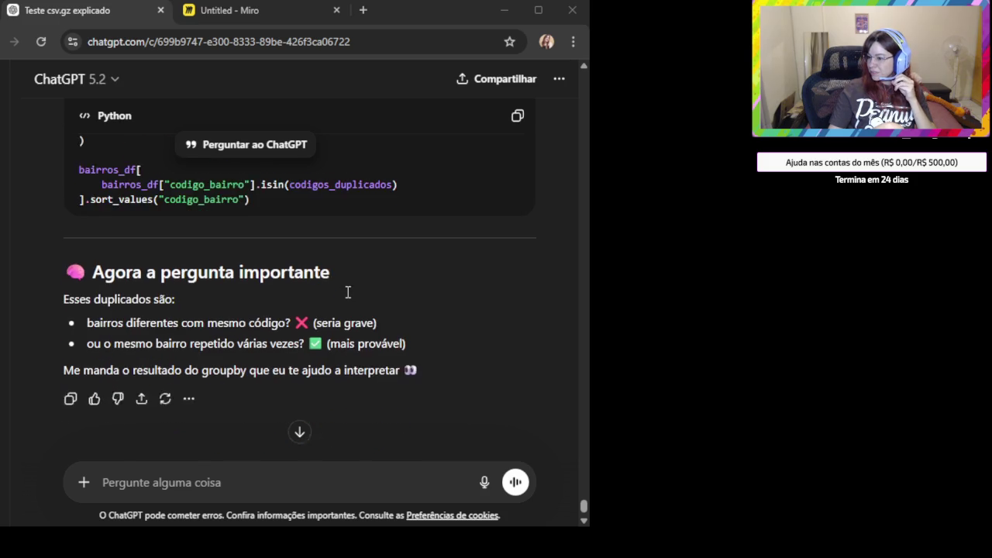
{"action": "scroll", "coordinate": [233, 279], "scroll_direction": "up", "scroll_amount": 1}
{"action": "scroll", "coordinate": [221, 277], "scroll_direction": "up", "scroll_amount": 3}
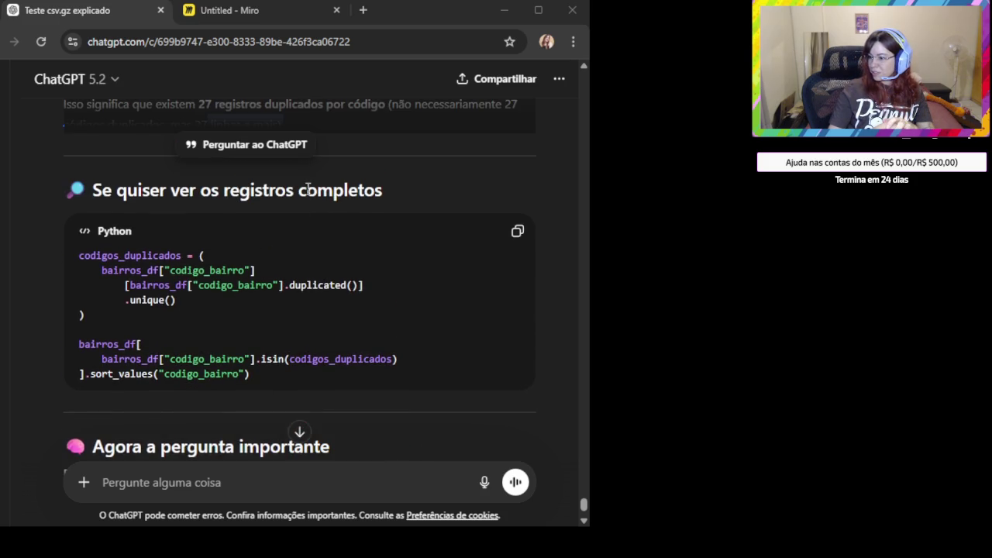
{"action": "scroll", "coordinate": [233, 290], "scroll_direction": "up", "scroll_amount": 2}
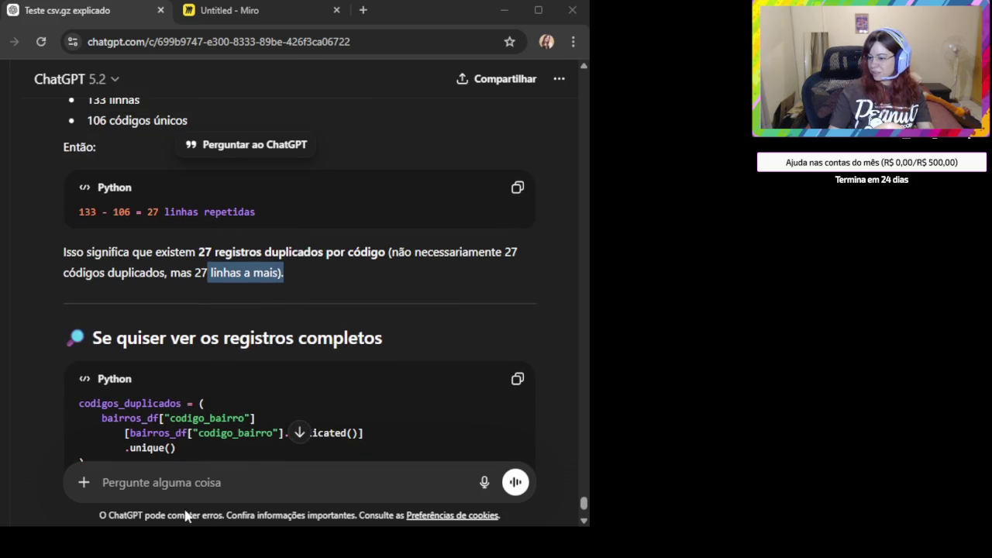
Send ChatGPT 'Quero ver as linhas repetidas' followed by the pasted phrase '27 linhas repetidas'
{"action": "left_click", "coordinate": [163, 479]}
{"action": "type", "text": "Quero ver as linhas repetid"}
{"action": "key", "text": "BackSpace"}
{"action": "type", "text": "tidas"}
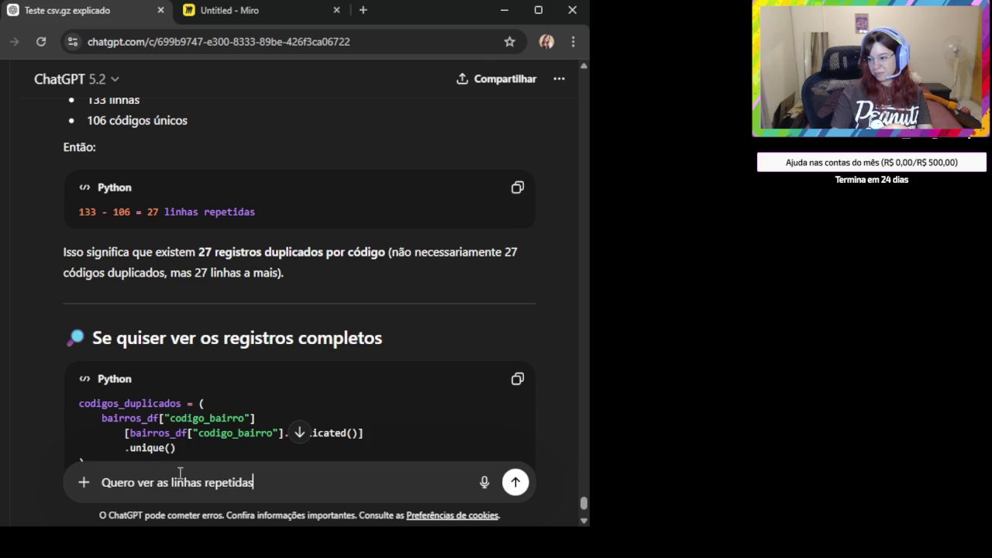
{"action": "left_click_drag", "start_coordinate": [256, 213], "coordinate": [143, 211]}
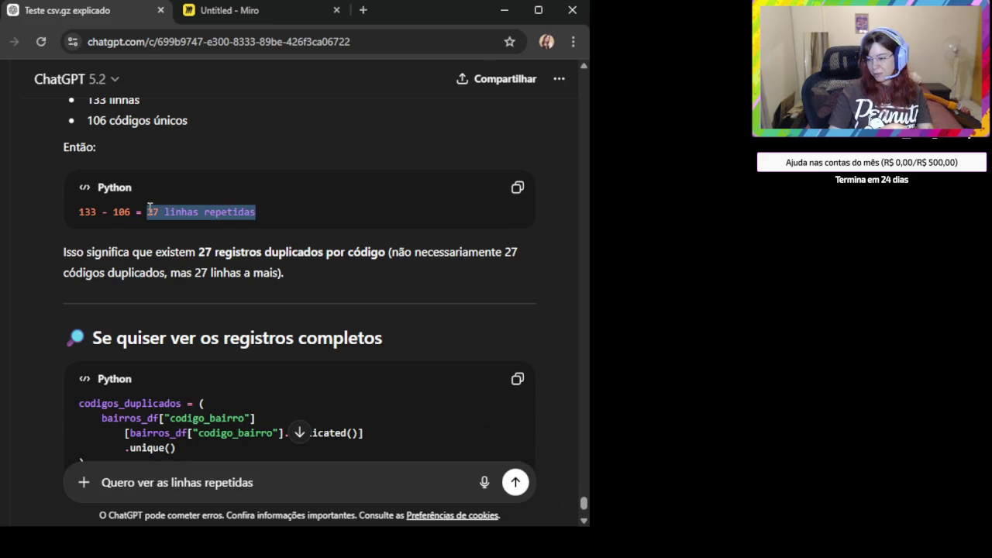
{"action": "left_click", "coordinate": [286, 488]}
{"action": "key", "text": "ctrl+v"}
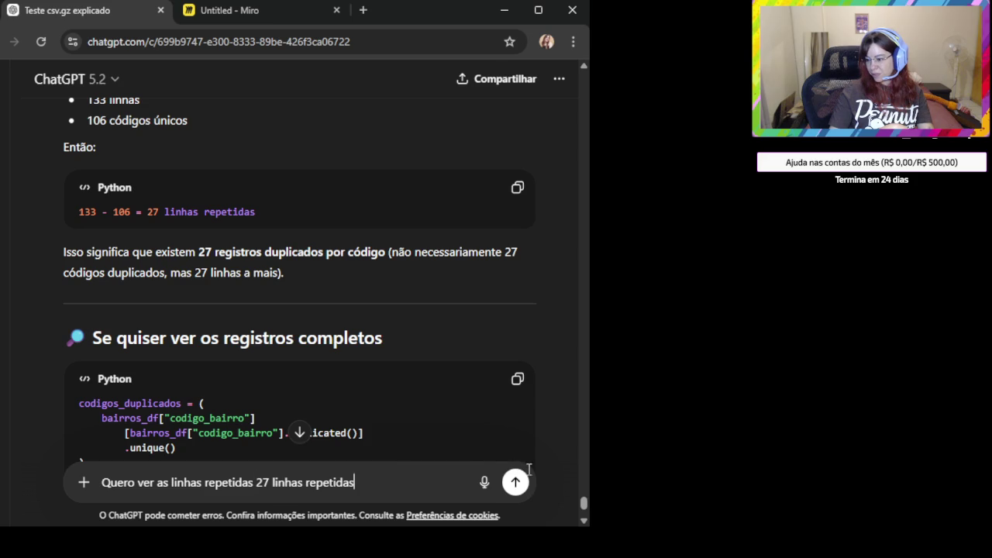
{"action": "left_click", "coordinate": [515, 482]}
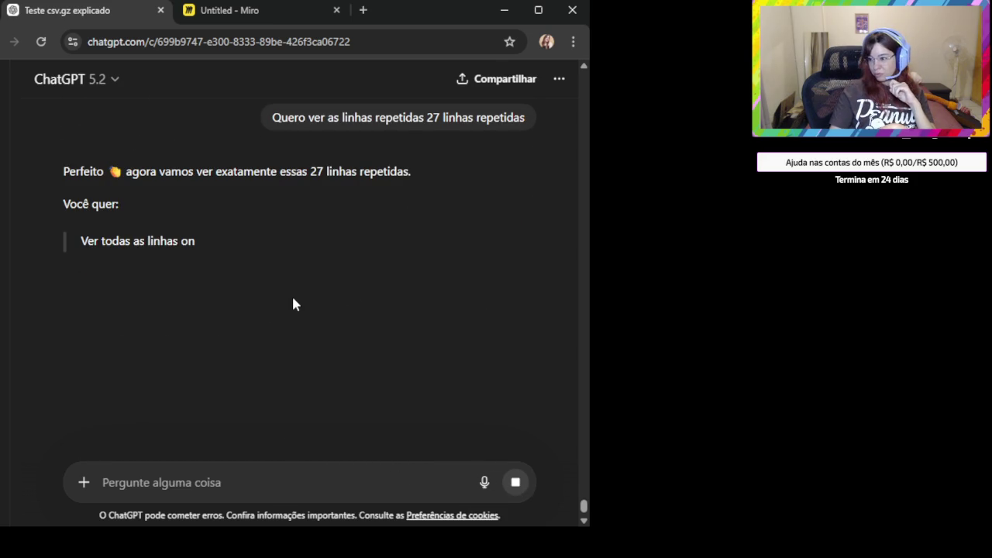
Copy the duplicated(keep=False) listing code, then the duplicated('codigo_bairro').sum() count snippet
{"action": "scroll", "coordinate": [283, 307], "scroll_direction": "down", "scroll_amount": 1}
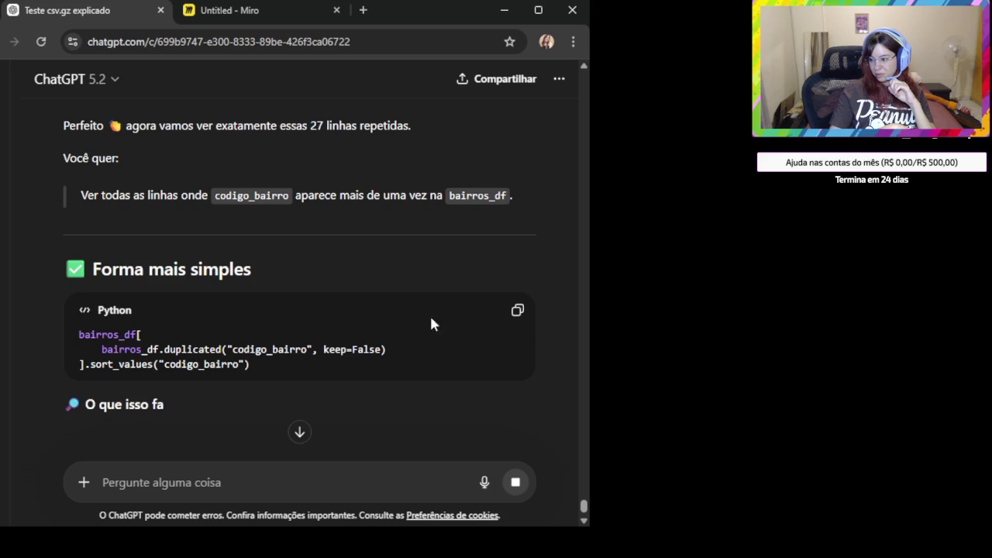
{"action": "left_click", "coordinate": [512, 317]}
{"action": "scroll", "coordinate": [500, 322], "scroll_direction": "down", "scroll_amount": 1}
{"action": "scroll", "coordinate": [354, 323], "scroll_direction": "down", "scroll_amount": 1}
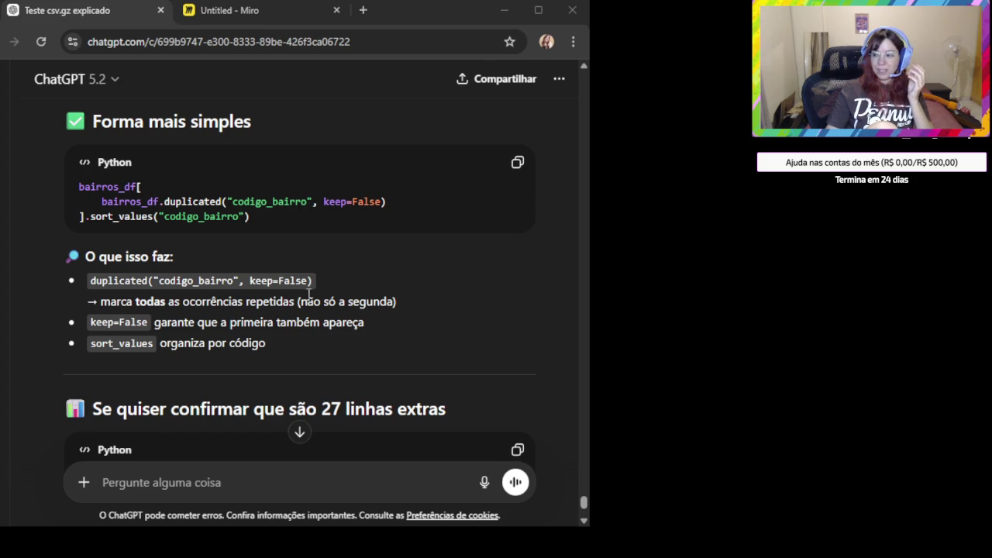
{"action": "scroll", "coordinate": [372, 304], "scroll_direction": "down", "scroll_amount": 2}
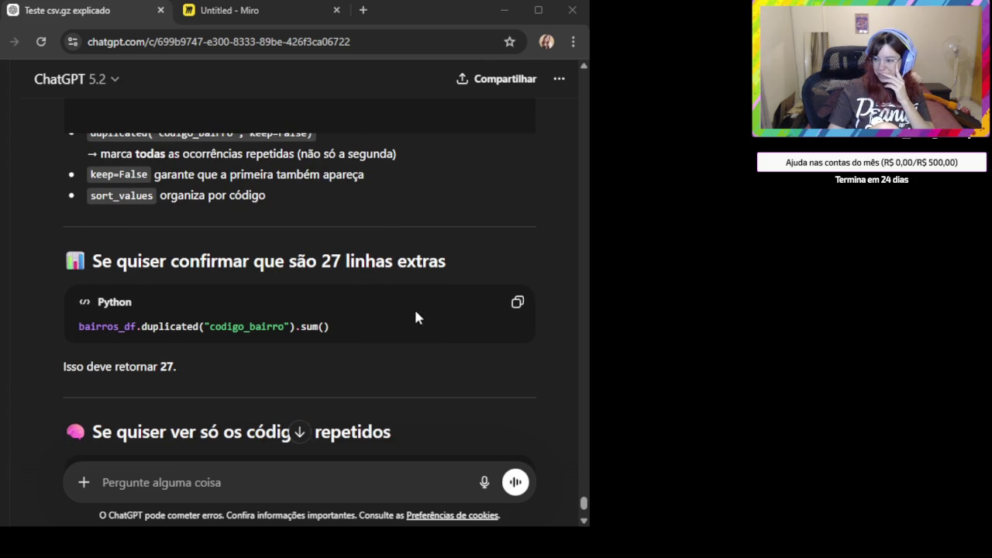
{"action": "left_click", "coordinate": [515, 307]}
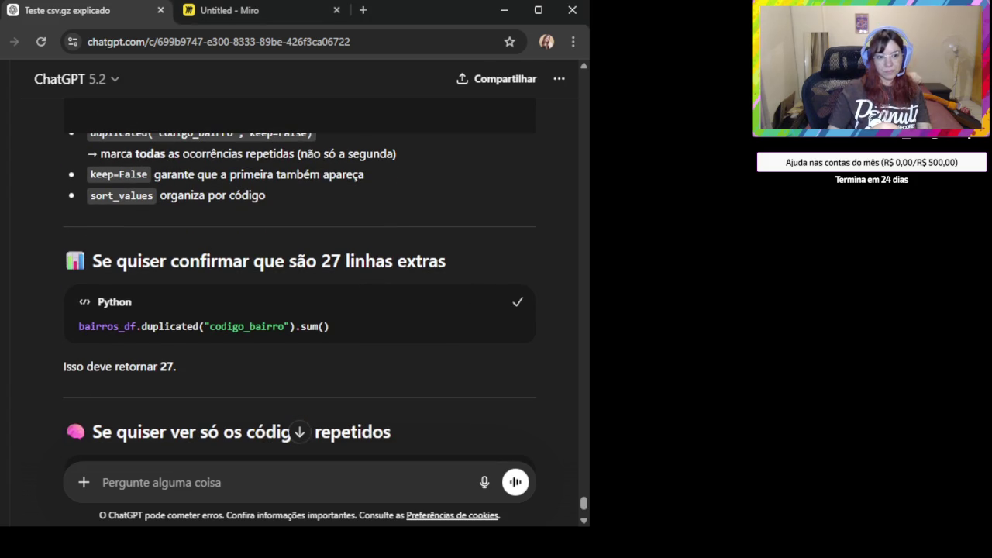
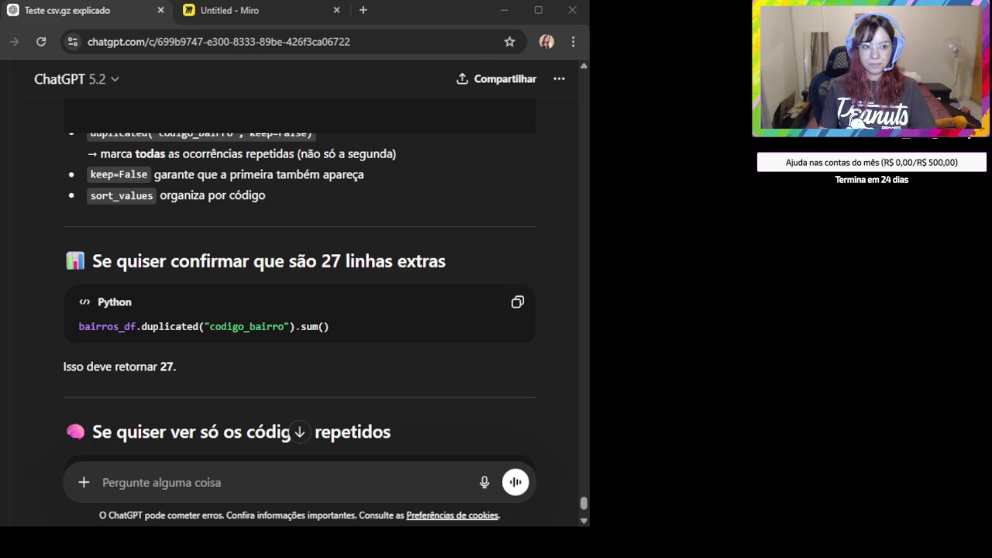
Ask ChatGPT 'cmo olho todas as linhas do bairros', with 'bairros_df' on a second line
{"action": "left_click", "coordinate": [277, 489]}
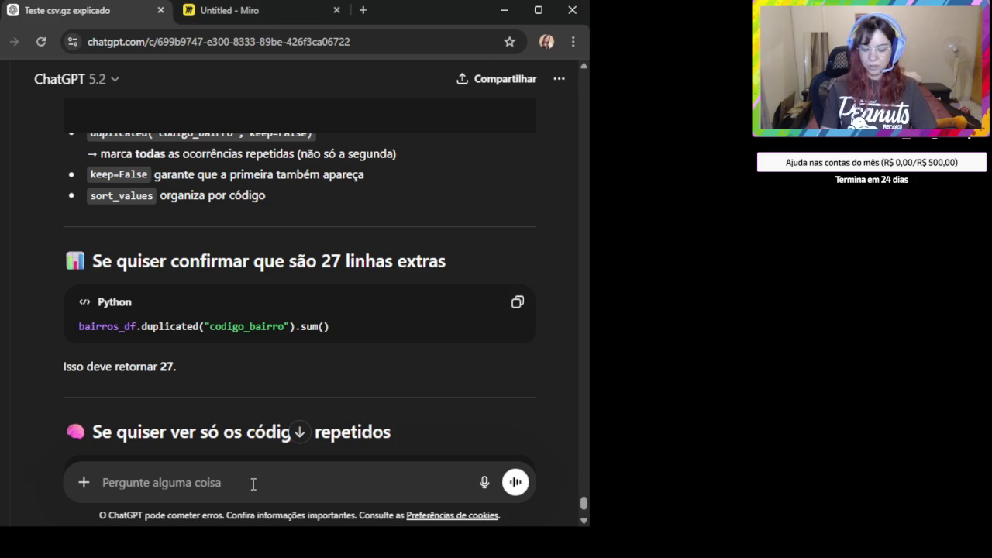
{"action": "type", "text": "cmo olho todas as linhas do bairros"}
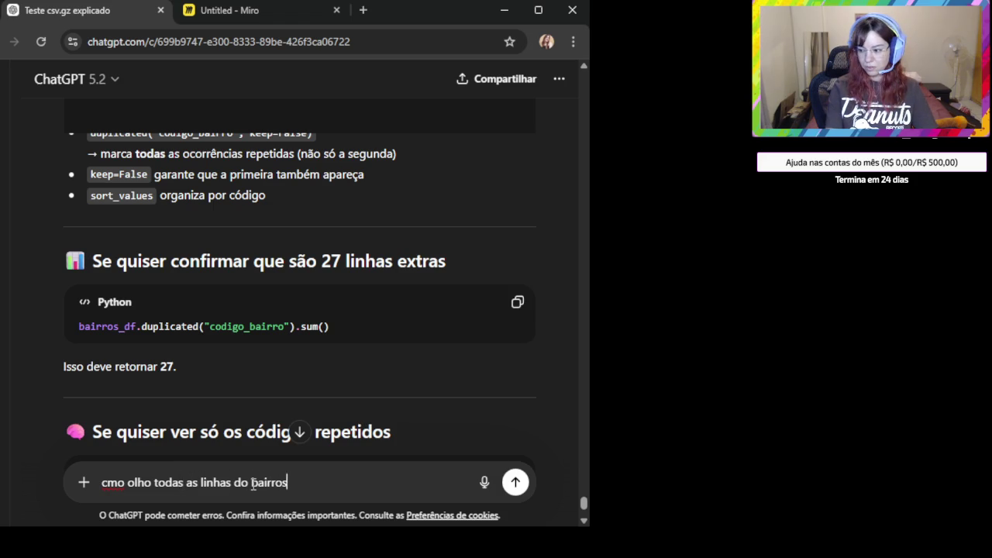
{"action": "key", "text": "shift+Return"}
{"action": "type", "text": "bairros_df"}
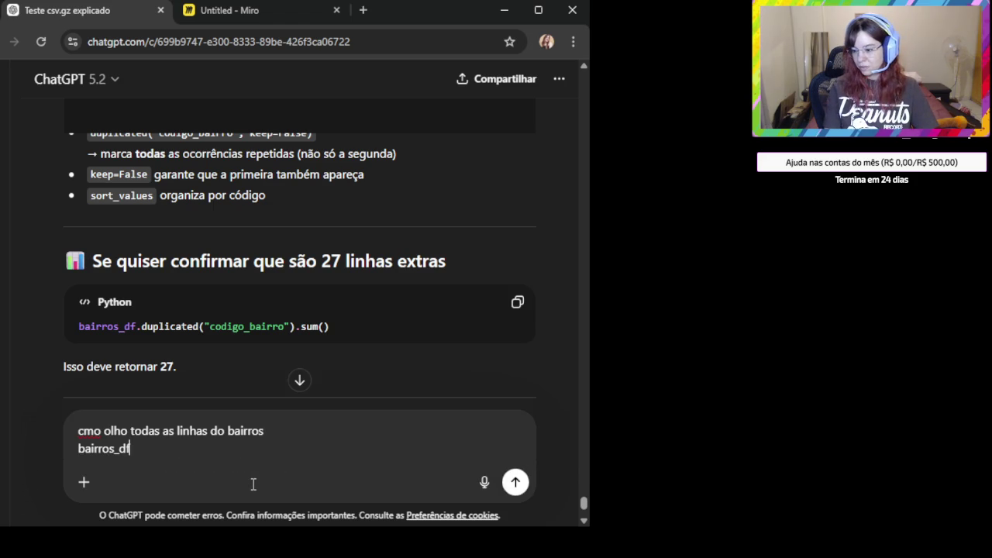
{"action": "key", "text": "Return"}
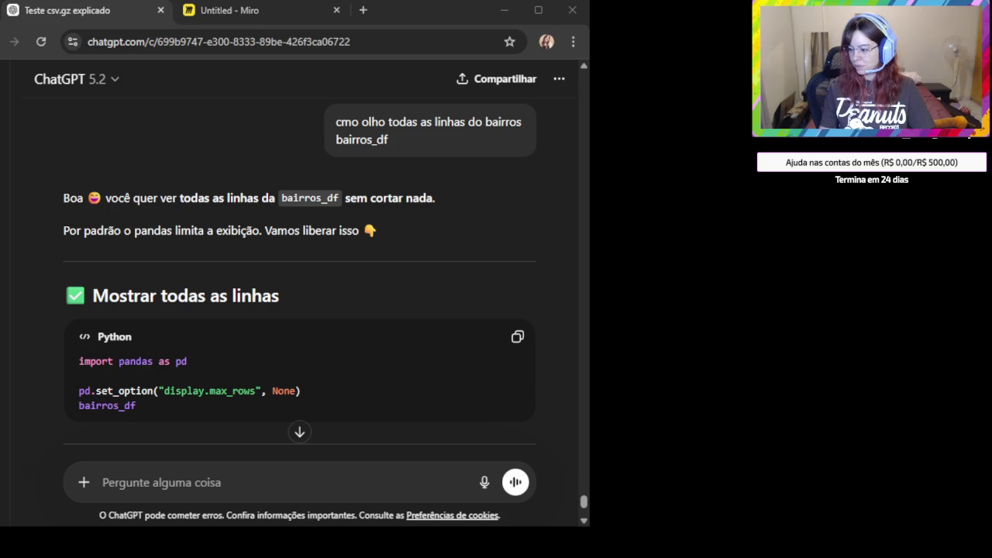
{"action": "left_click", "coordinate": [384, 464]}
{"action": "scroll", "coordinate": [282, 376], "scroll_direction": "down", "scroll_amount": 2}
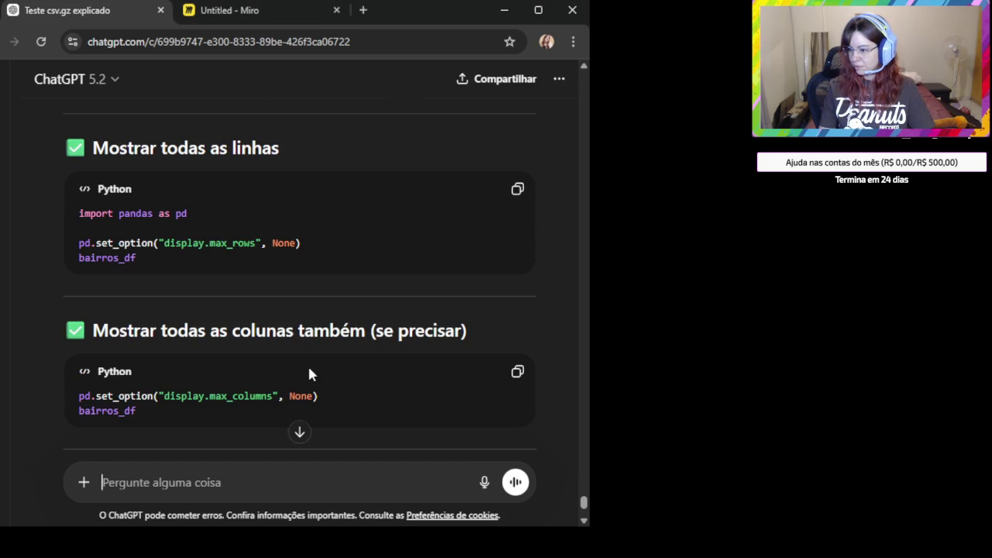
{"action": "scroll", "coordinate": [309, 372], "scroll_direction": "up", "scroll_amount": 2}
{"action": "scroll", "coordinate": [308, 367], "scroll_direction": "down", "scroll_amount": 2}
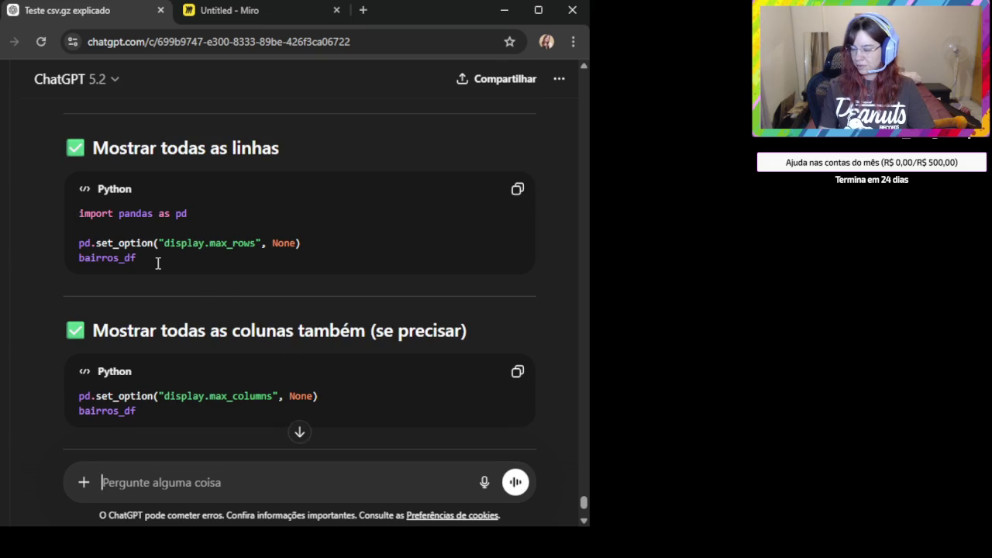
{"action": "scroll", "coordinate": [157, 264], "scroll_direction": "down", "scroll_amount": 1}
{"action": "scroll", "coordinate": [157, 264], "scroll_direction": "down", "scroll_amount": 2}
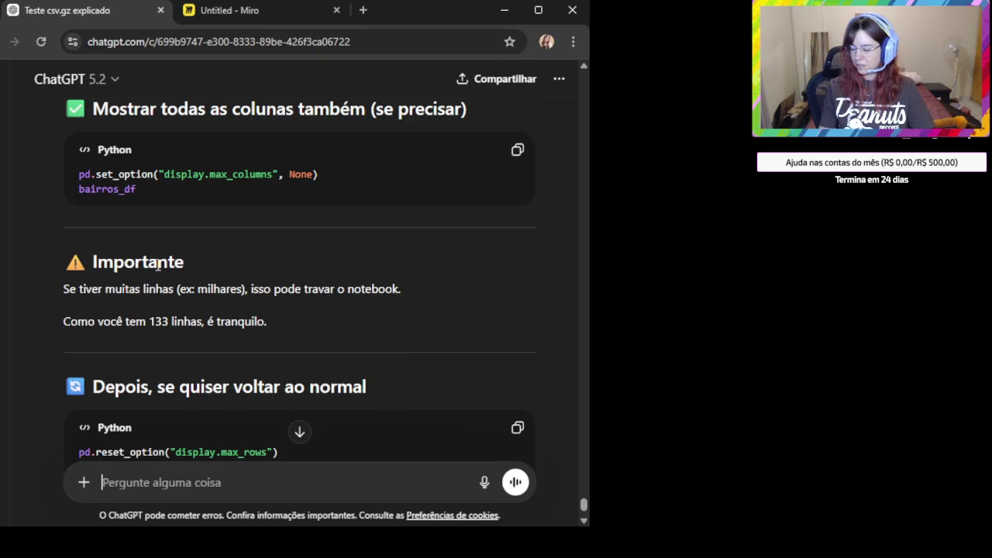
{"action": "scroll", "coordinate": [159, 265], "scroll_direction": "down", "scroll_amount": 2}
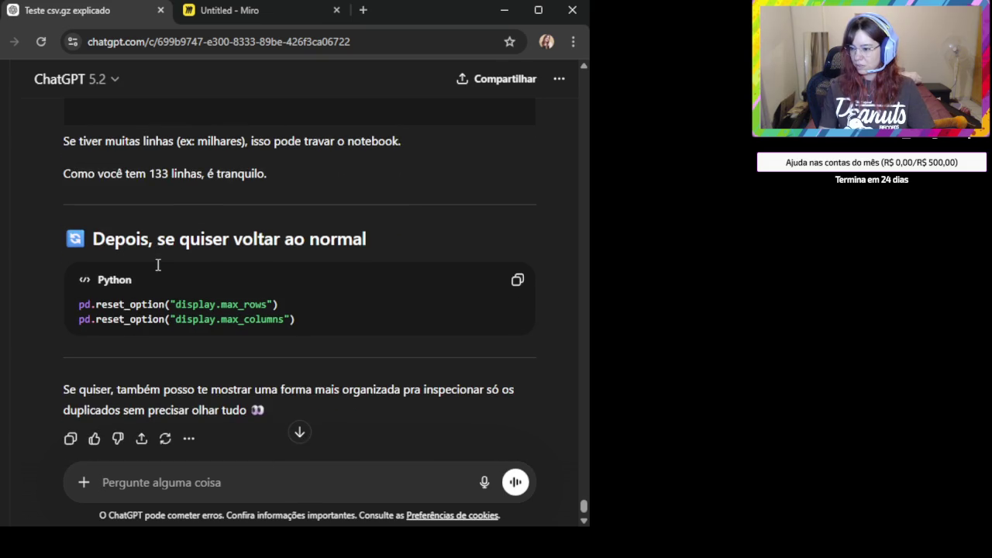
{"action": "scroll", "coordinate": [177, 285], "scroll_direction": "down", "scroll_amount": 1}
{"action": "scroll", "coordinate": [177, 286], "scroll_direction": "up", "scroll_amount": 5}
{"action": "scroll", "coordinate": [177, 285], "scroll_direction": "up", "scroll_amount": 3}
{"action": "scroll", "coordinate": [176, 286], "scroll_direction": "up", "scroll_amount": 1}
{"action": "scroll", "coordinate": [177, 285], "scroll_direction": "down", "scroll_amount": 10}
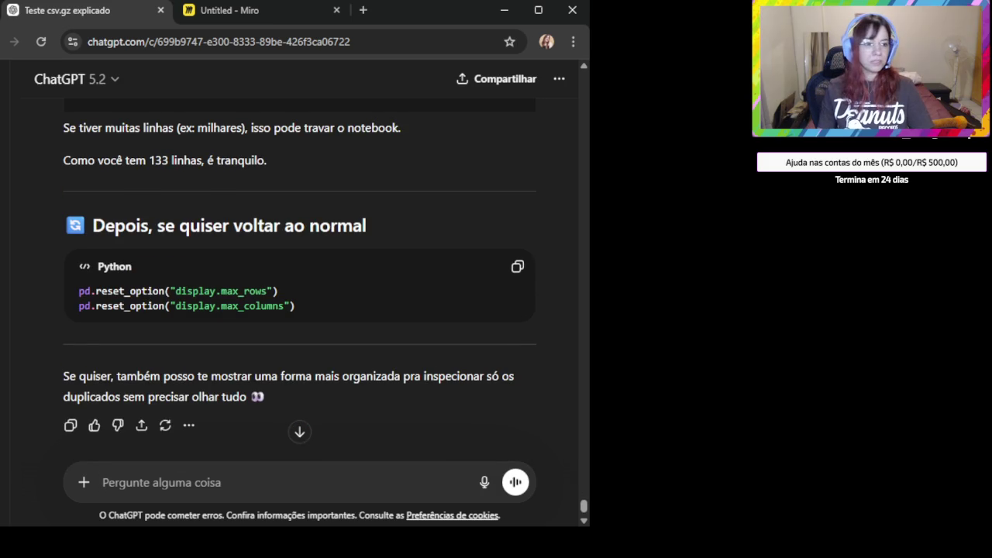
{"action": "key", "text": "alt+Tab"}
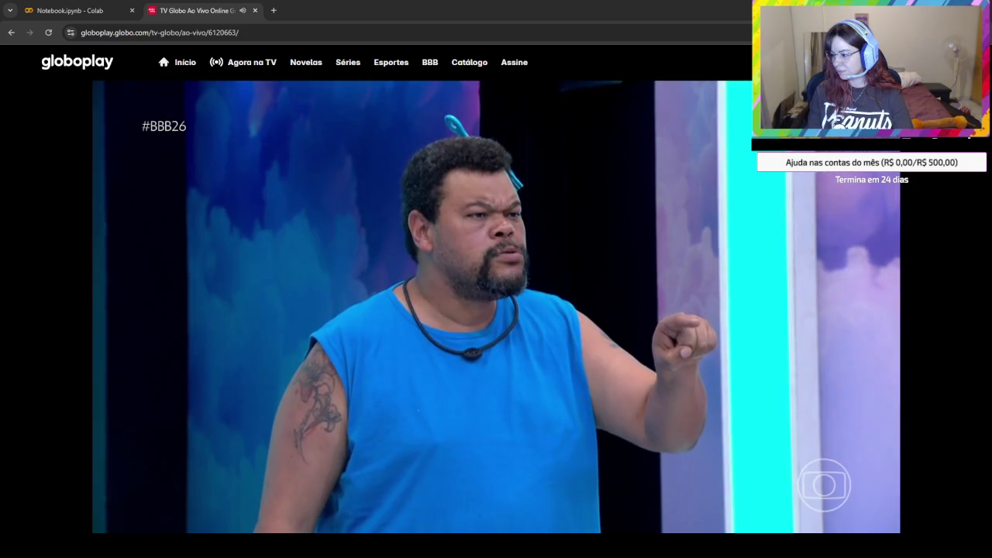
{"action": "key", "text": "alt+Tab"}
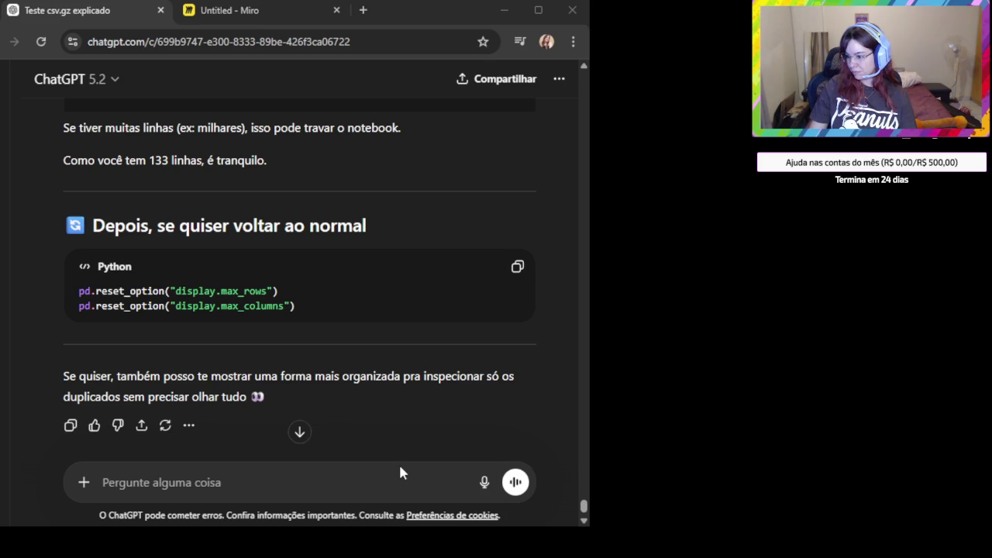
On the Miro board, move the bairros_concorrentes code screenshot slightly upward
{"action": "left_click", "coordinate": [294, 11]}
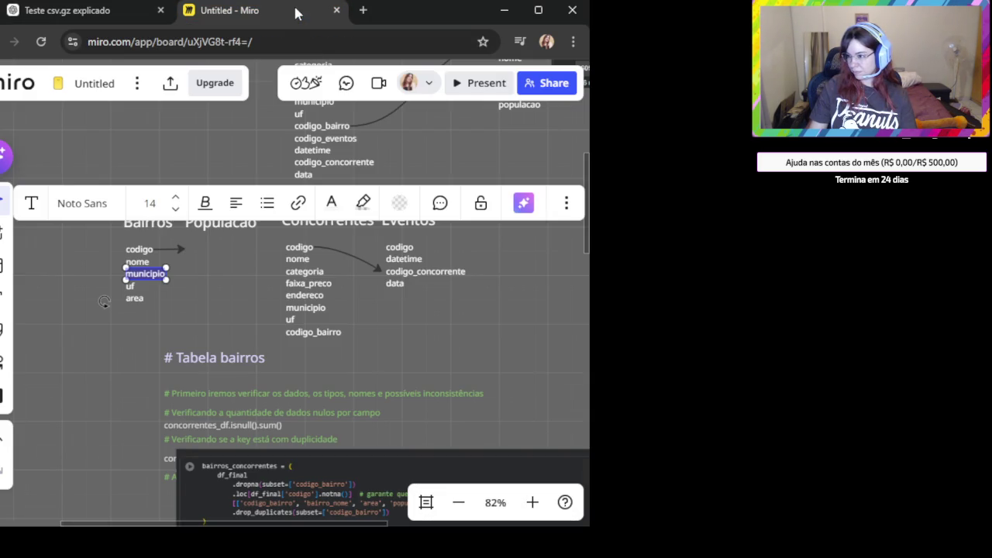
{"action": "left_click", "coordinate": [493, 324]}
{"action": "scroll", "coordinate": [493, 325], "scroll_direction": "down", "scroll_amount": 1}
{"action": "scroll", "coordinate": [459, 323], "scroll_direction": "down", "scroll_amount": 1}
{"action": "scroll", "coordinate": [442, 233], "scroll_direction": "down", "scroll_amount": 5}
{"action": "scroll", "coordinate": [392, 267], "scroll_direction": "up", "scroll_amount": 1}
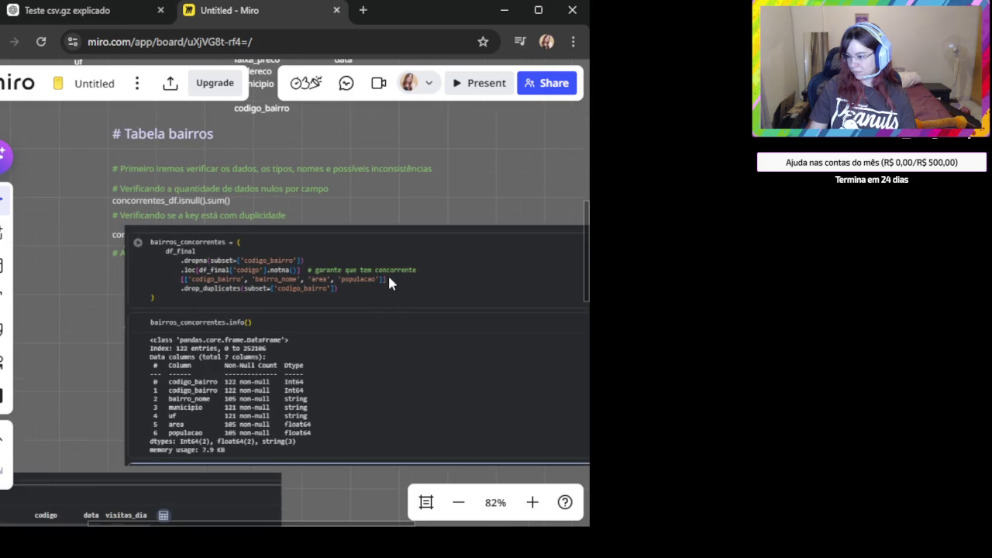
{"action": "scroll", "coordinate": [389, 303], "scroll_direction": "up", "scroll_amount": 1}
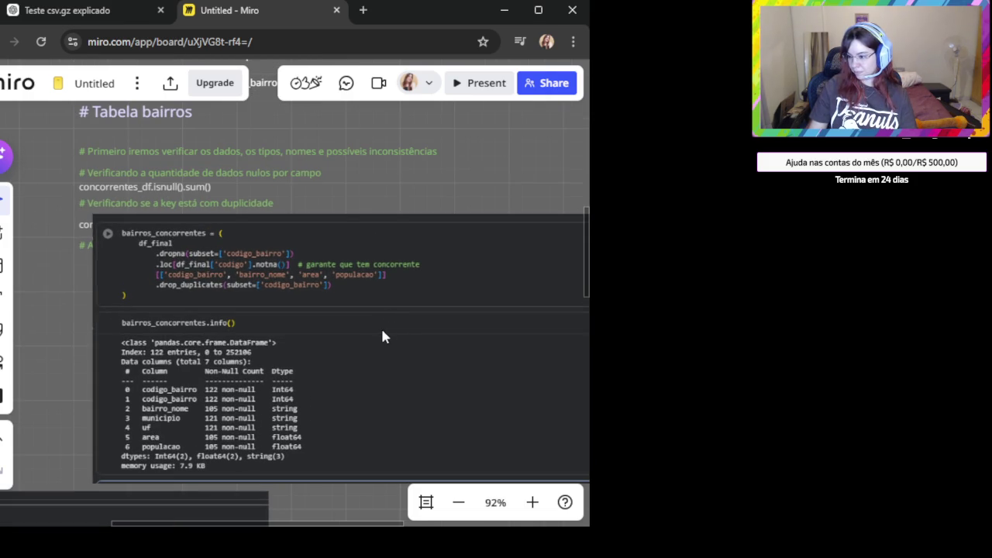
{"action": "left_click", "coordinate": [380, 337]}
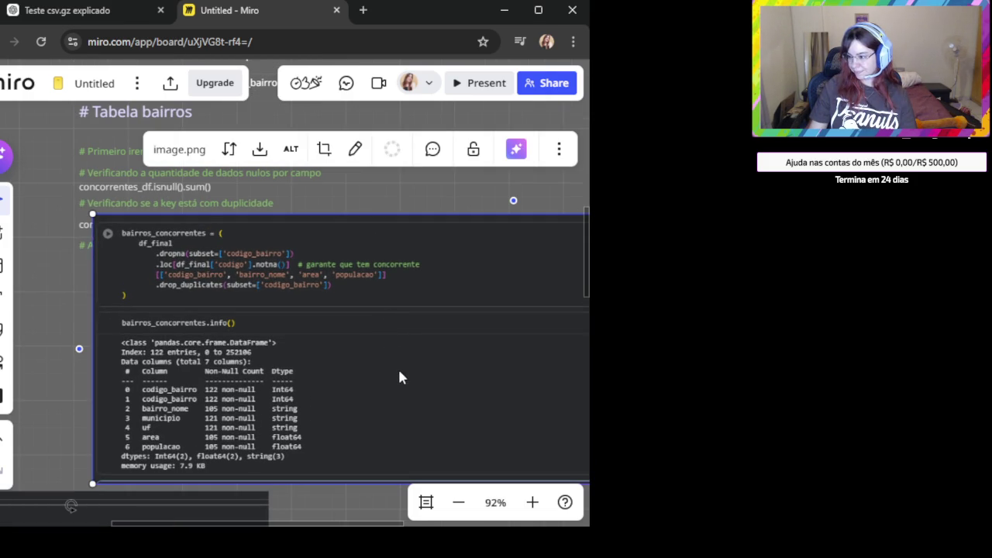
{"action": "left_click_drag", "start_coordinate": [397, 364], "coordinate": [395, 343]}
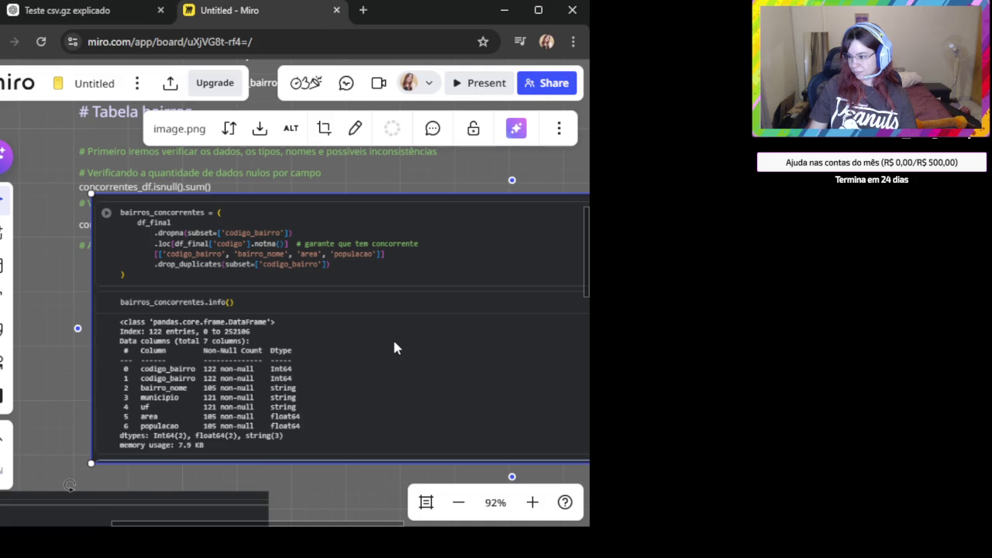
Pan around the board to review the notes, then go back to ChatGPT
{"action": "scroll", "coordinate": [394, 349], "scroll_direction": "down", "scroll_amount": 2}
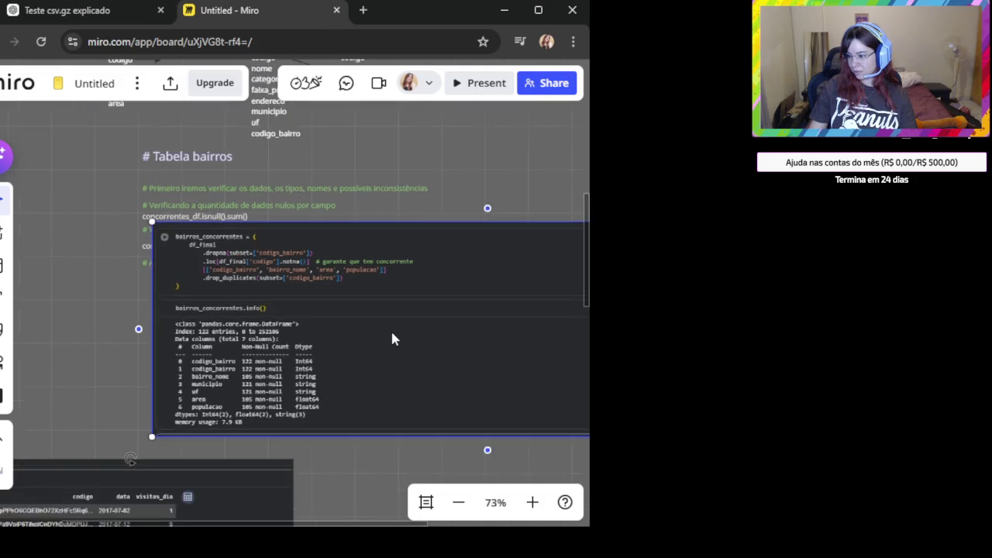
{"action": "scroll", "coordinate": [392, 334], "scroll_direction": "down", "scroll_amount": 2}
{"action": "scroll", "coordinate": [409, 273], "scroll_direction": "up", "scroll_amount": 5}
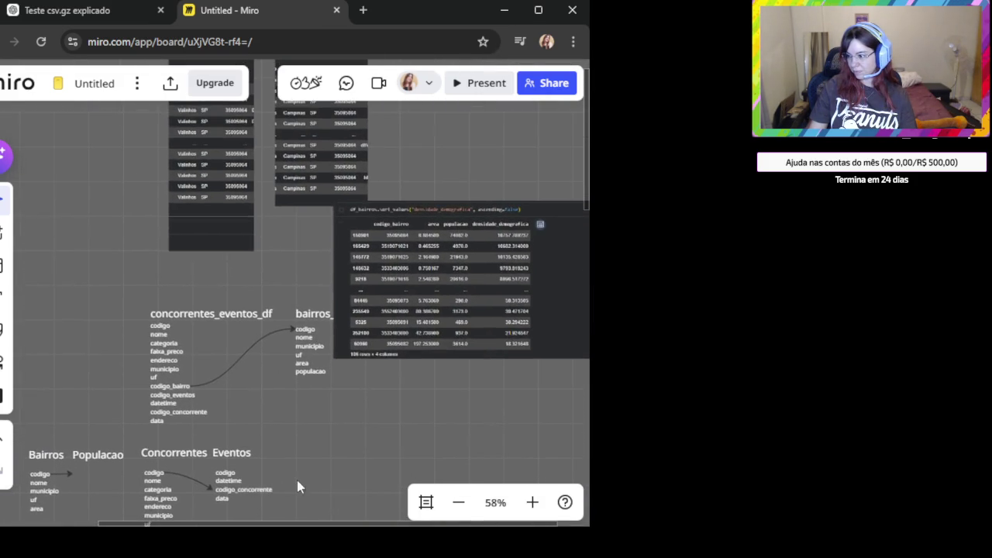
{"action": "scroll", "coordinate": [258, 458], "scroll_direction": "right", "scroll_amount": 2}
{"action": "scroll", "coordinate": [258, 457], "scroll_direction": "right", "scroll_amount": 1}
{"action": "scroll", "coordinate": [457, 310], "scroll_direction": "down", "scroll_amount": 3}
{"action": "scroll", "coordinate": [466, 294], "scroll_direction": "up", "scroll_amount": 2}
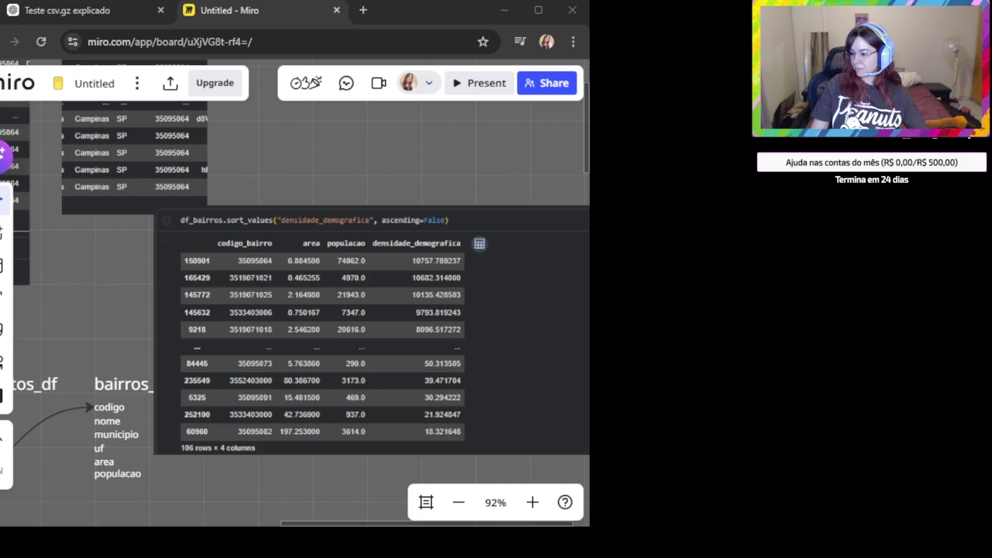
{"action": "left_click", "coordinate": [62, 10]}
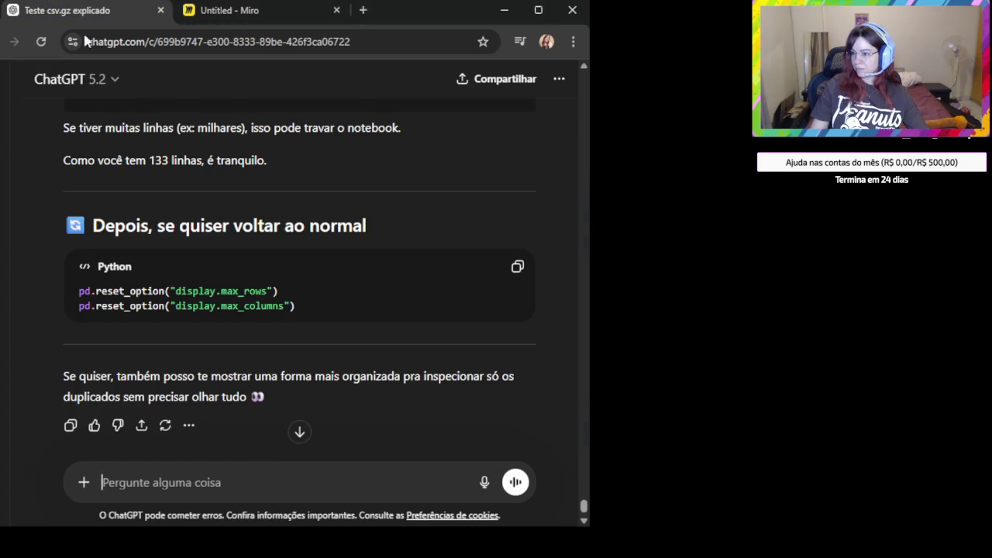
Ask ChatGPT 'Vamos plotar esse demografico? com seaborn ou plotly'
{"action": "left_click", "coordinate": [286, 472]}
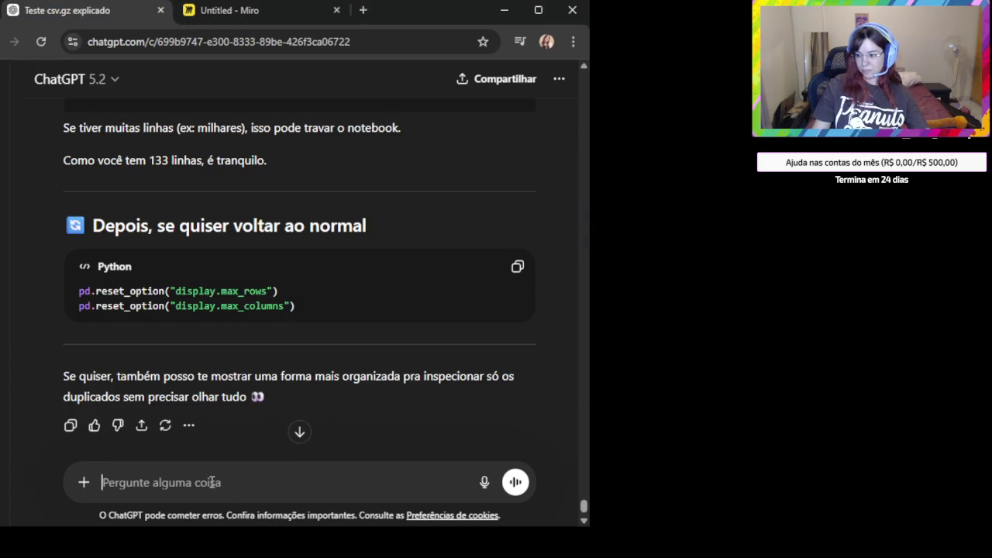
{"action": "type", "text": "Vamos"}
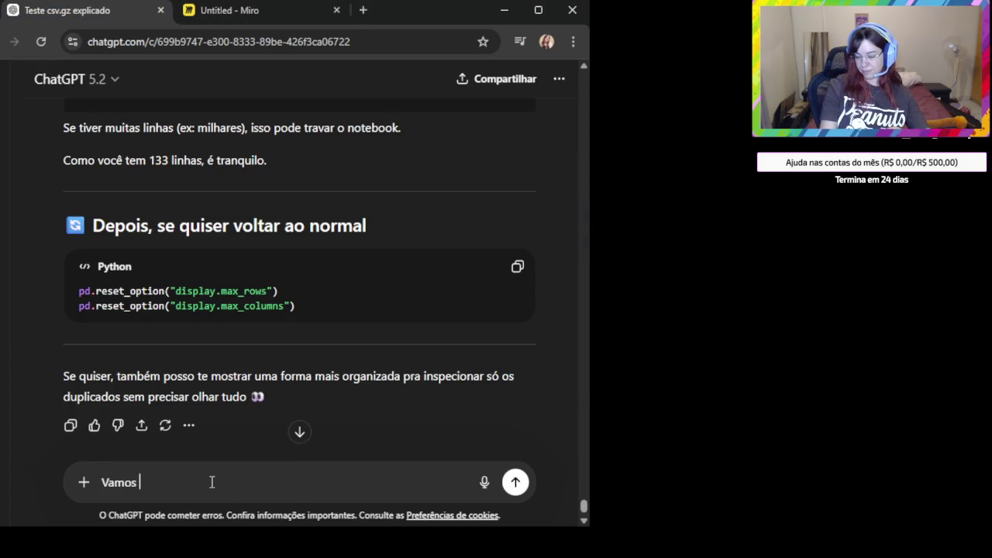
{"action": "type", "text": " plotar"}
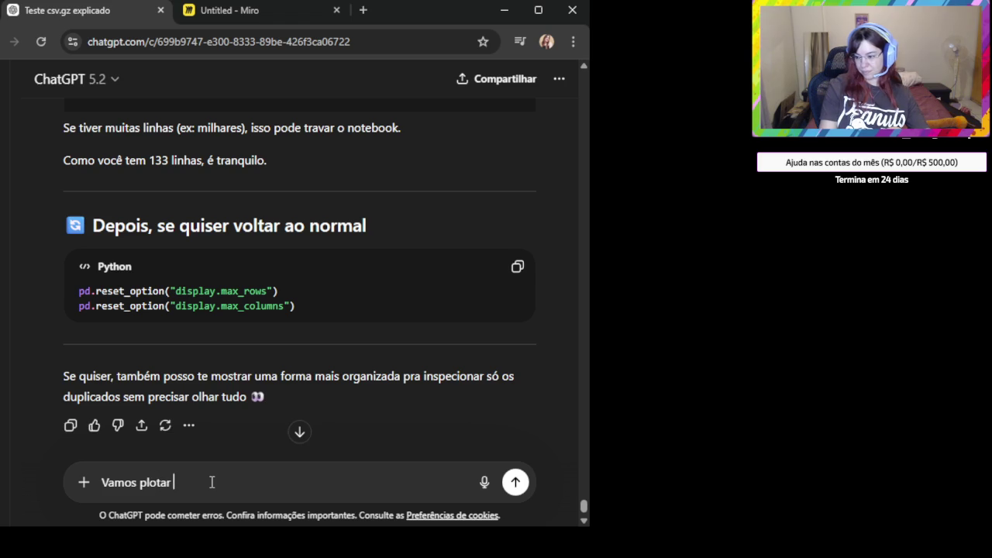
{"action": "type", "text": " esse demografico"}
{"action": "type", "text": "s"}
{"action": "key", "text": "BackSpace"}
{"action": "type", "text": "? cp"}
{"action": "key", "text": "BackSpace"}
{"action": "type", "text": "om "}
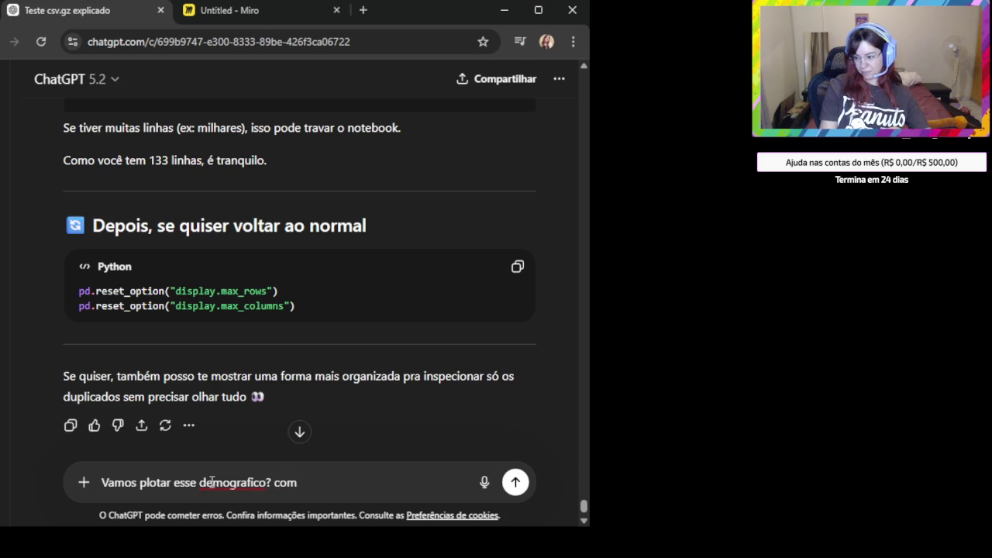
{"action": "type", "text": "seaborn ou plotly"}
{"action": "key", "text": "Return"}
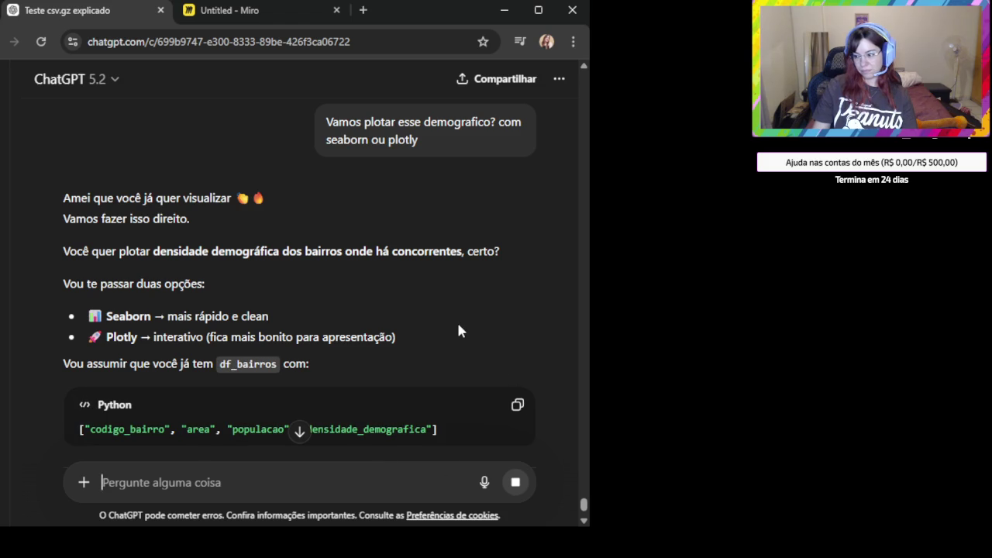
Copy the Option 1 Seaborn density histogram code from ChatGPT's answer
{"action": "scroll", "coordinate": [458, 326], "scroll_direction": "down", "scroll_amount": 1}
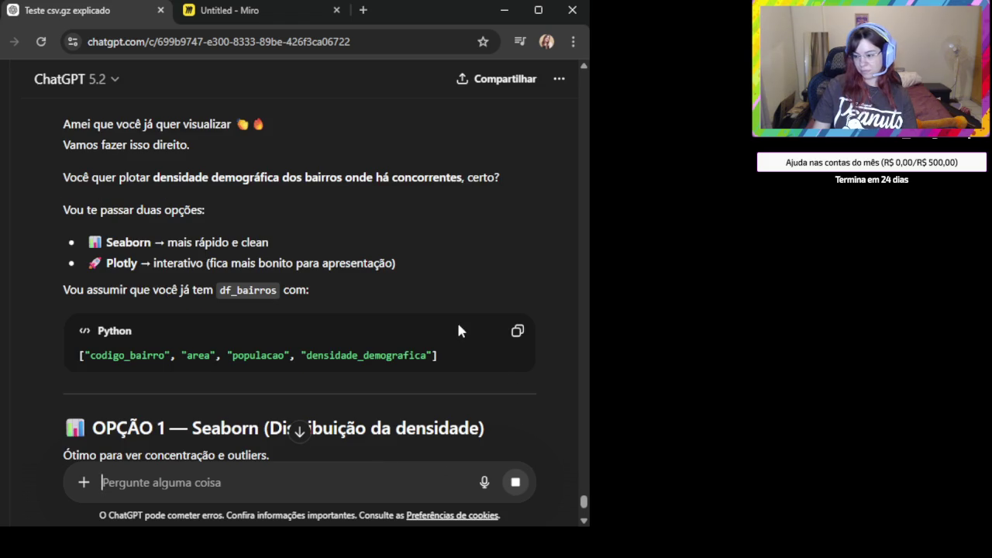
{"action": "scroll", "coordinate": [458, 330], "scroll_direction": "down", "scroll_amount": 1}
{"action": "scroll", "coordinate": [434, 330], "scroll_direction": "down", "scroll_amount": 2}
{"action": "scroll", "coordinate": [423, 328], "scroll_direction": "down", "scroll_amount": 1}
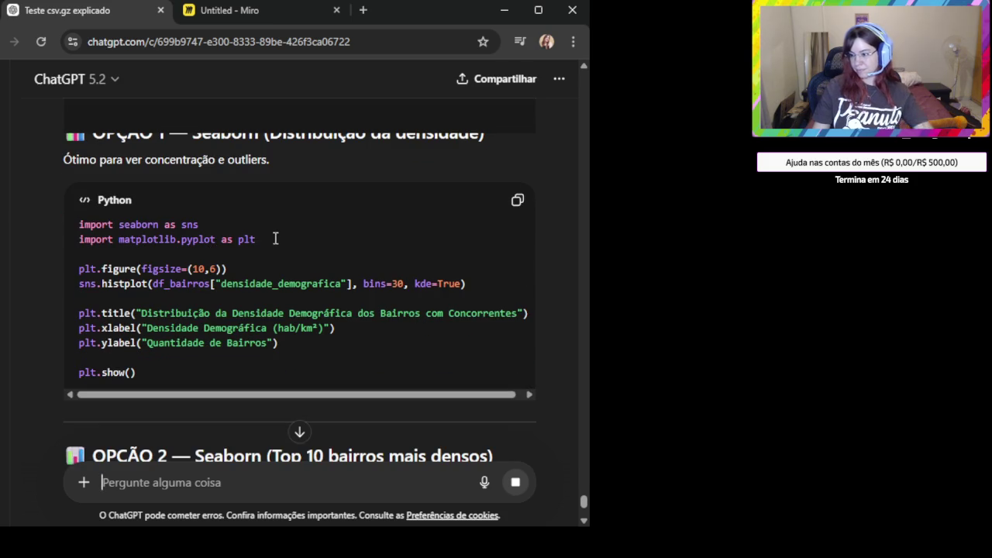
{"action": "triple_click", "coordinate": [61, 224]}
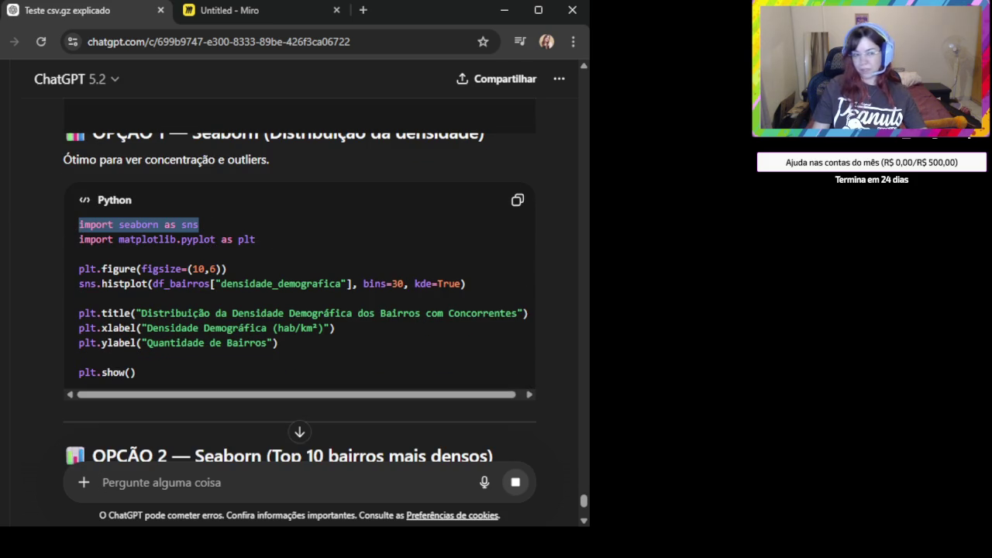
{"action": "key", "text": "alt+Tab"}
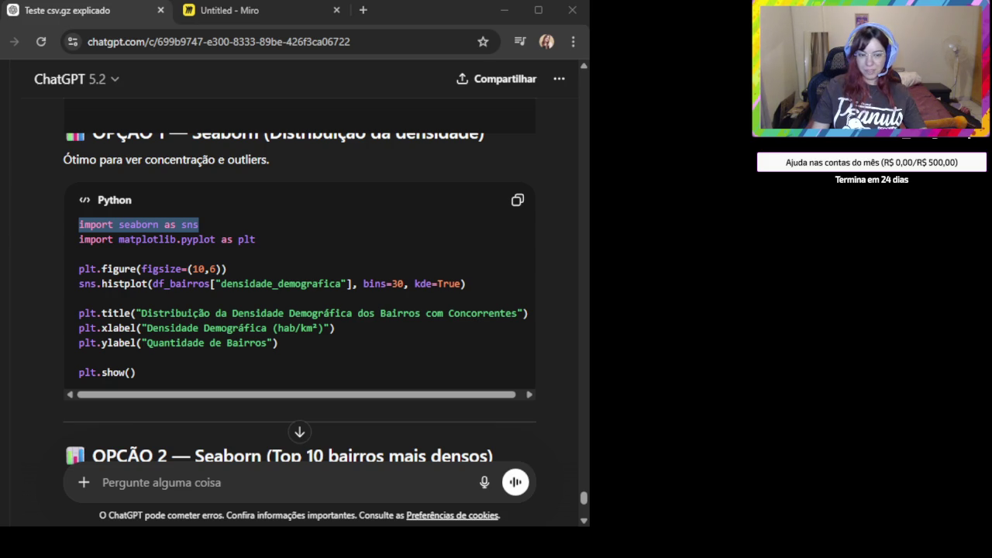
{"action": "left_click", "coordinate": [518, 200]}
Look over the rest of the answer's code, then return to the Miro board
{"action": "scroll", "coordinate": [327, 300], "scroll_direction": "down", "scroll_amount": 2}
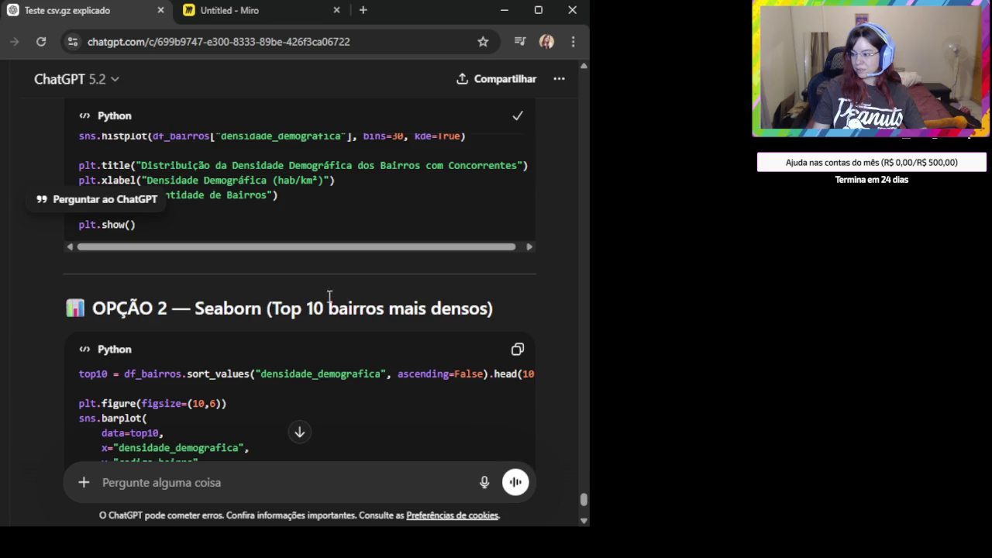
{"action": "scroll", "coordinate": [327, 299], "scroll_direction": "up", "scroll_amount": 2}
{"action": "scroll", "coordinate": [348, 314], "scroll_direction": "up", "scroll_amount": 1}
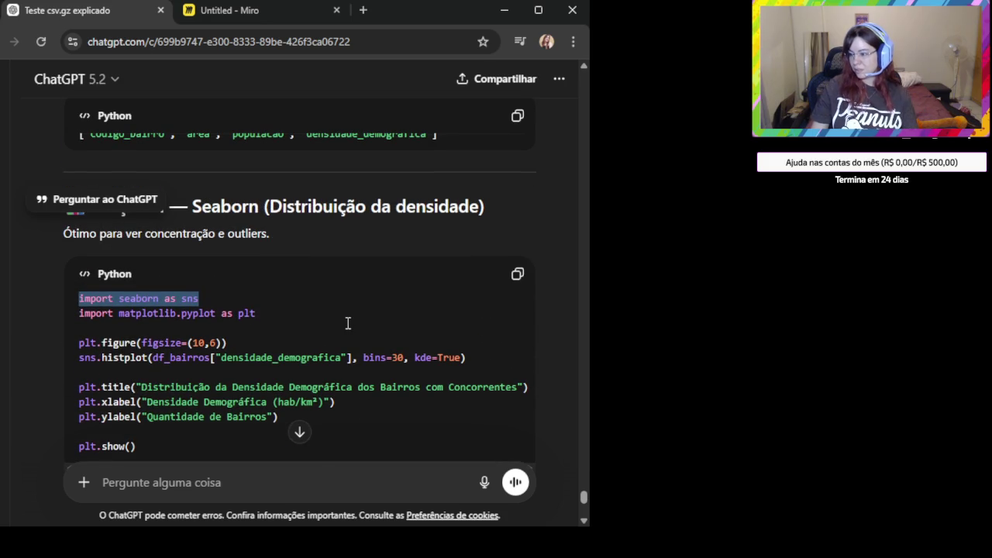
{"action": "scroll", "coordinate": [348, 324], "scroll_direction": "down", "scroll_amount": 2}
{"action": "scroll", "coordinate": [351, 324], "scroll_direction": "down", "scroll_amount": 2}
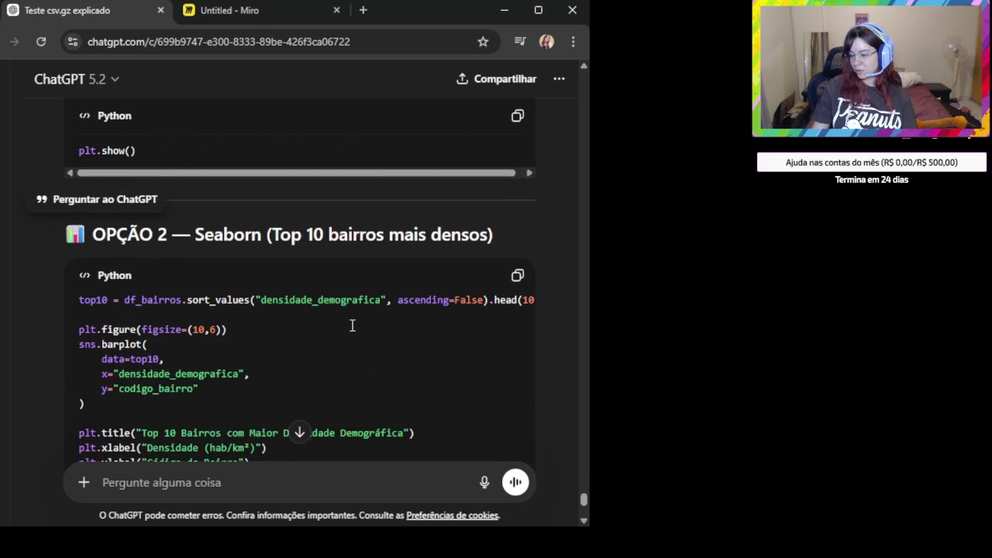
{"action": "scroll", "coordinate": [352, 326], "scroll_direction": "down", "scroll_amount": 1}
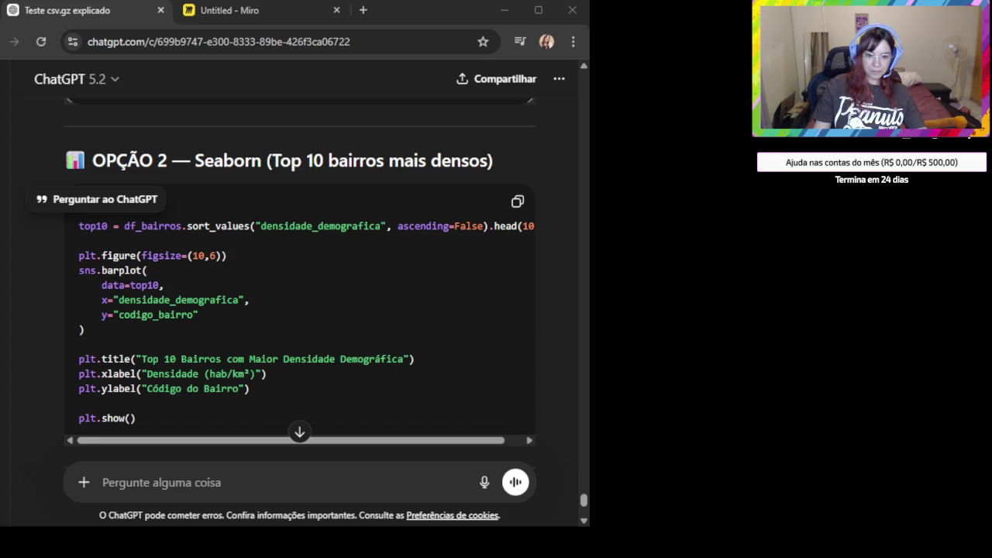
{"action": "left_click", "coordinate": [246, 17]}
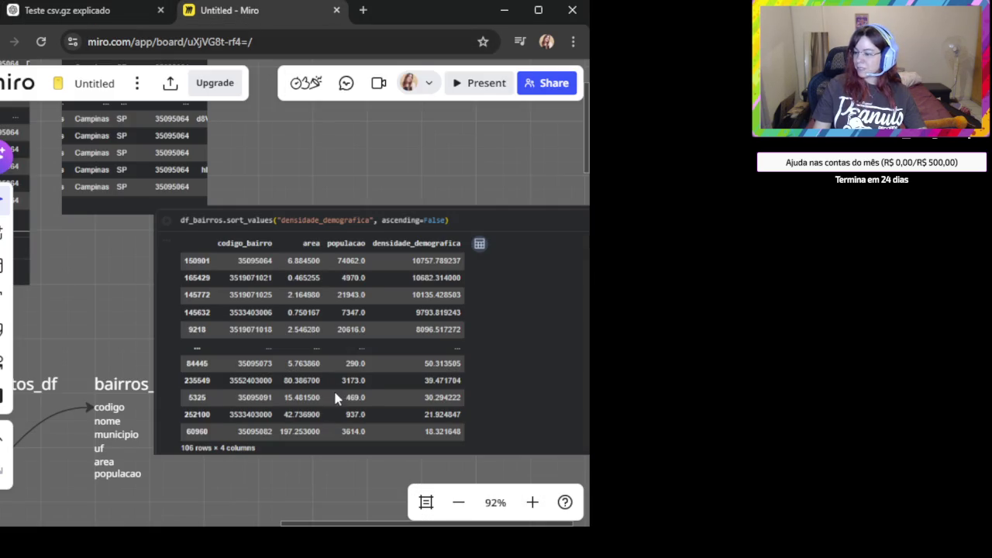
Paste the density histogram image below the sorted bairros table on the Miro board
{"action": "scroll", "coordinate": [302, 463], "scroll_direction": "down", "scroll_amount": 2}
{"action": "left_click_drag", "start_coordinate": [302, 463], "coordinate": [290, 177]}
{"action": "key", "text": "ctrl+v"}
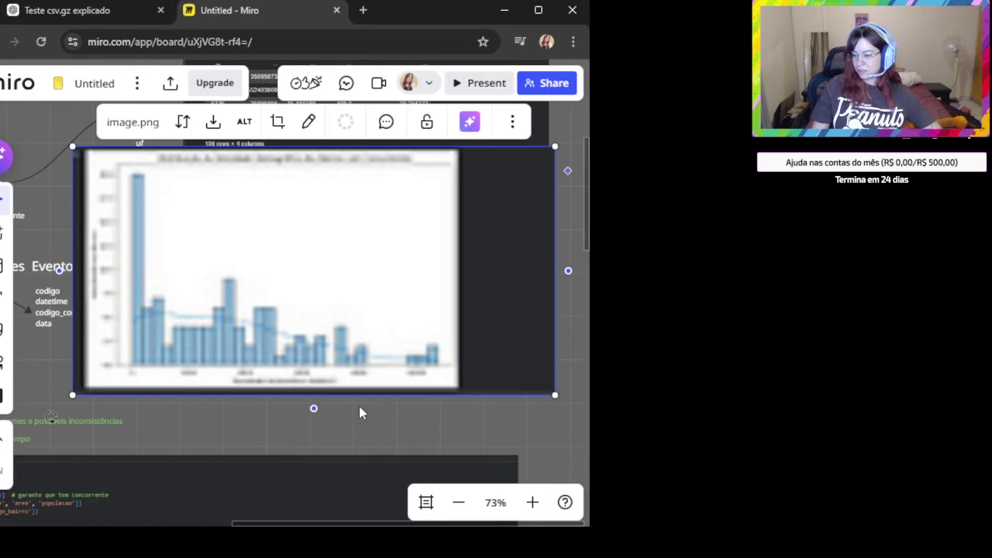
{"action": "left_click", "coordinate": [385, 426]}
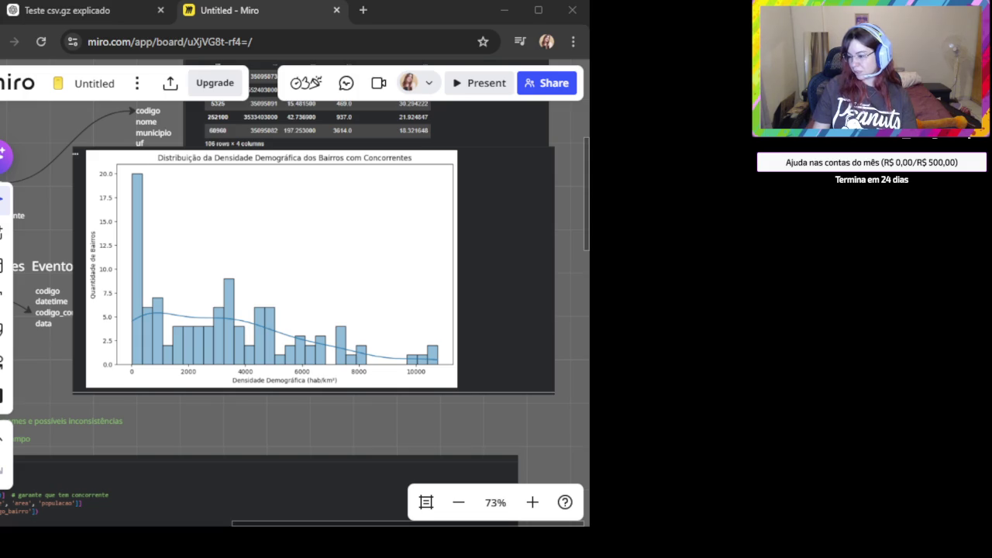
{"action": "scroll", "coordinate": [370, 407], "scroll_direction": "down", "scroll_amount": 3}
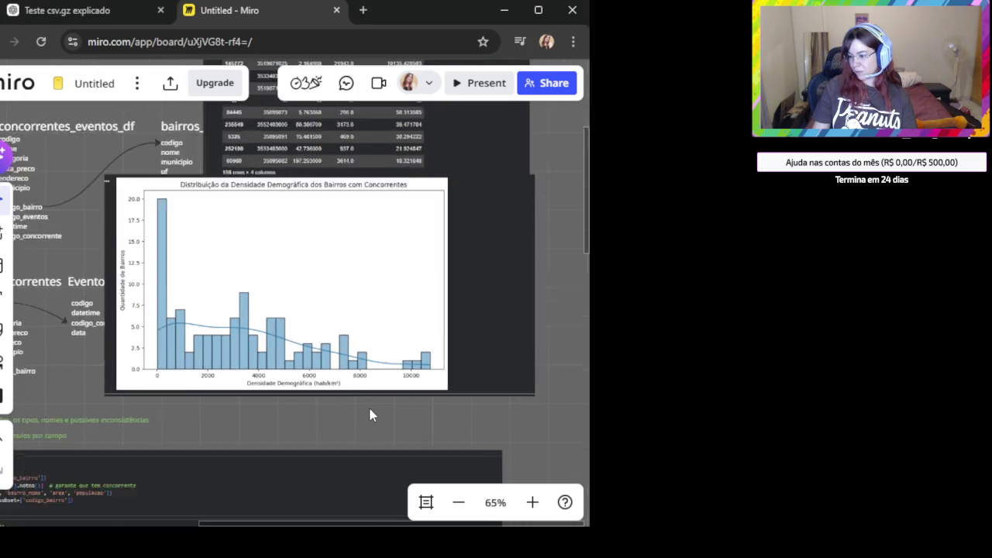
{"action": "scroll", "coordinate": [369, 405], "scroll_direction": "up", "scroll_amount": 3}
{"action": "mouse_move", "coordinate": [321, 408]}
{"action": "left_mouse_down"}
{"action": "mouse_move", "coordinate": [414, 412]}
{"action": "mouse_move", "coordinate": [392, 404]}
{"action": "mouse_move", "coordinate": [373, 417]}
{"action": "left_mouse_up"}
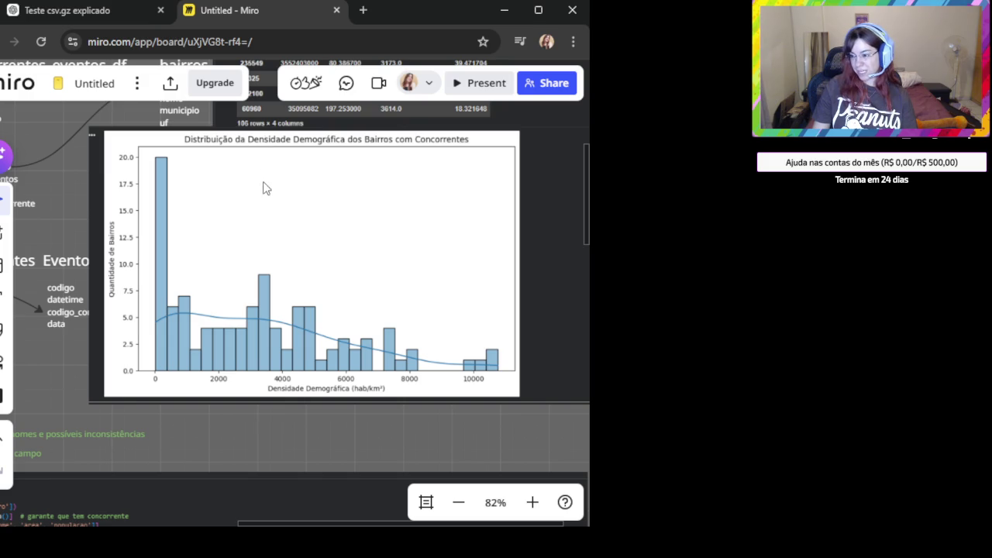
{"action": "left_click", "coordinate": [89, 14]}
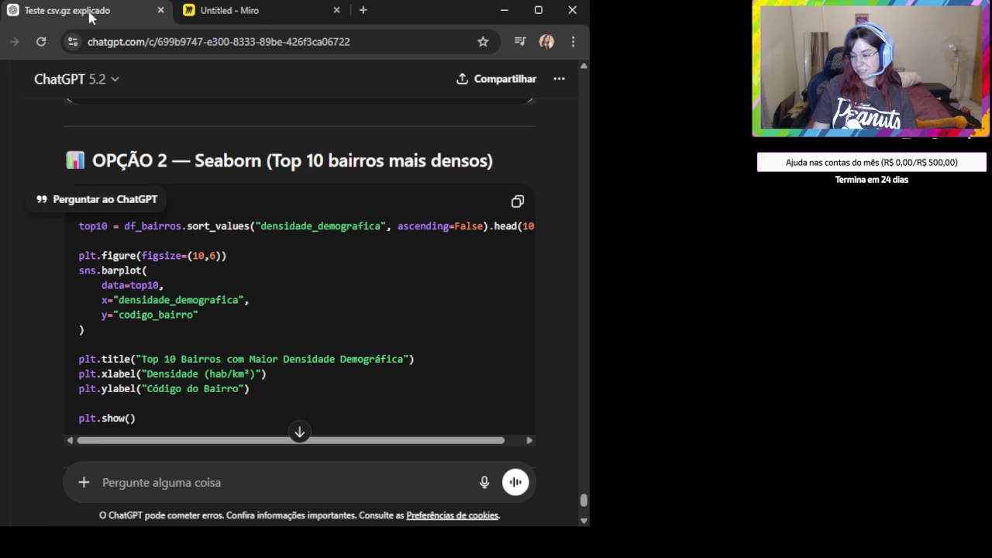
Copy the Option 3 Plotly bar chart code, then the Option 2 Seaborn top-10 barplot code
{"action": "scroll", "coordinate": [315, 303], "scroll_direction": "down", "scroll_amount": 3}
{"action": "scroll", "coordinate": [332, 321], "scroll_direction": "down", "scroll_amount": 3}
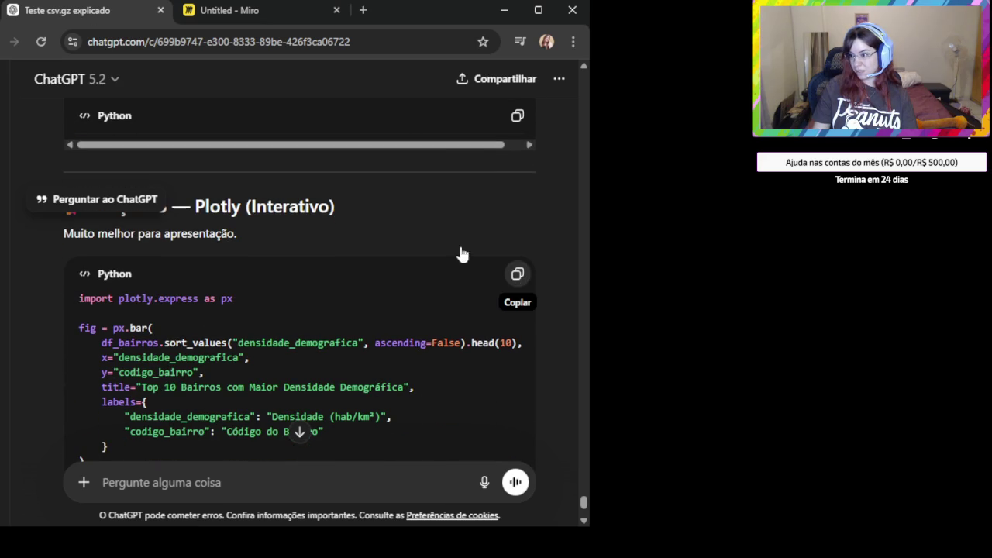
{"action": "left_click", "coordinate": [517, 274]}
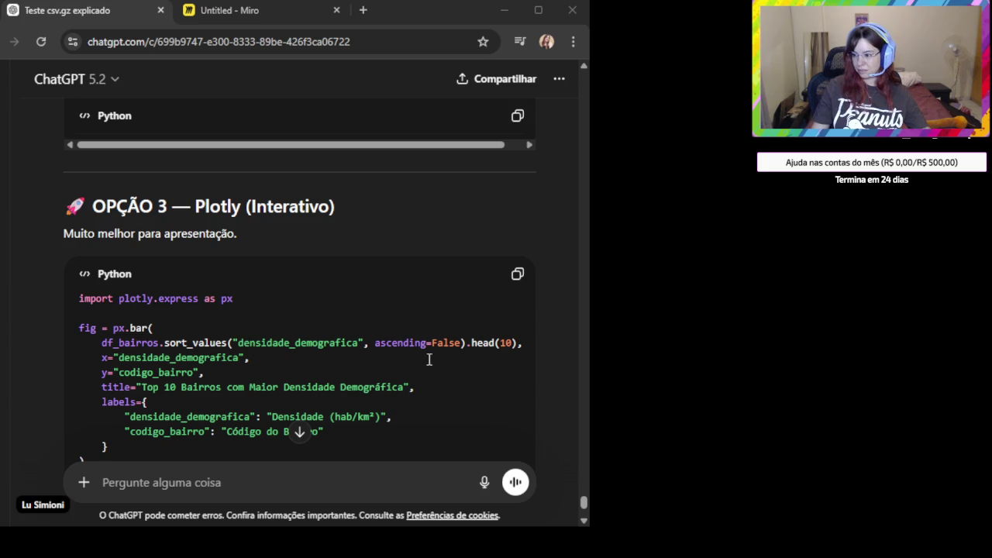
{"action": "scroll", "coordinate": [439, 377], "scroll_direction": "up", "scroll_amount": 5}
{"action": "scroll", "coordinate": [423, 332], "scroll_direction": "up", "scroll_amount": 3}
{"action": "left_click", "coordinate": [515, 277]}
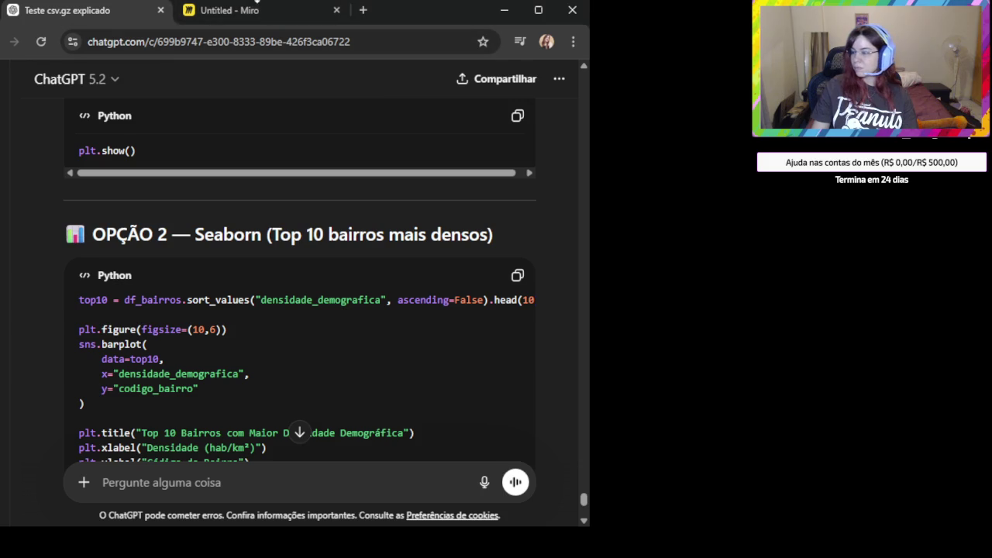
In Miro, pan the board to bring the tables and the histogram into view
{"action": "left_click", "coordinate": [256, 10]}
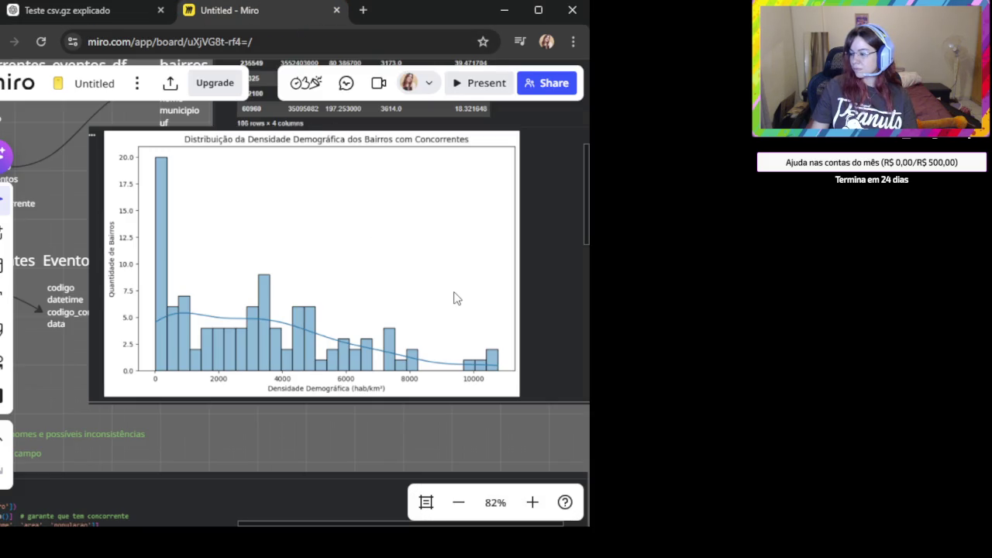
{"action": "scroll", "coordinate": [476, 313], "scroll_direction": "up", "scroll_amount": 2}
{"action": "scroll", "coordinate": [469, 309], "scroll_direction": "up", "scroll_amount": 1}
{"action": "scroll", "coordinate": [465, 306], "scroll_direction": "down", "scroll_amount": 4}
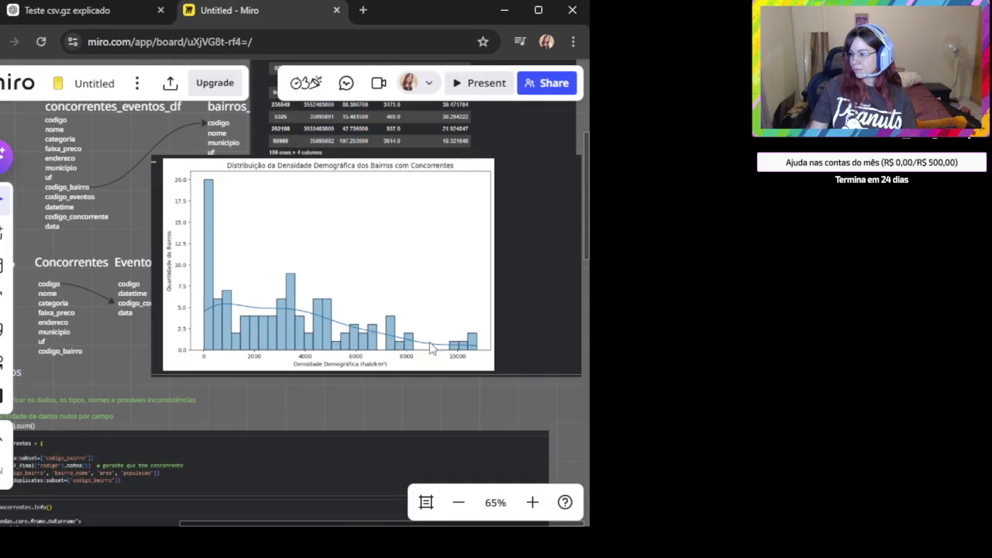
{"action": "left_click_drag", "start_coordinate": [425, 279], "coordinate": [409, 409]}
{"action": "scroll", "coordinate": [380, 286], "scroll_direction": "up", "scroll_amount": 3}
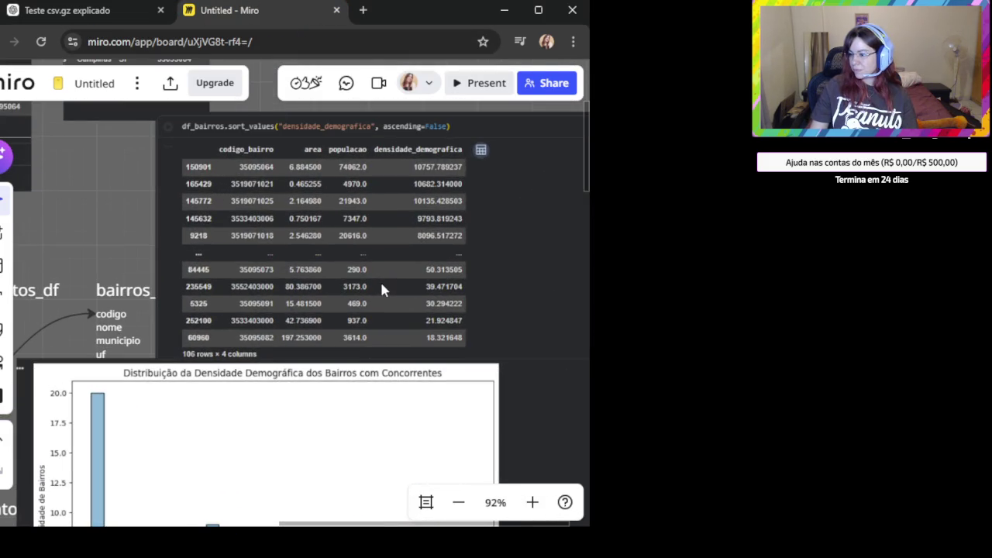
{"action": "scroll", "coordinate": [380, 285], "scroll_direction": "up", "scroll_amount": 1}
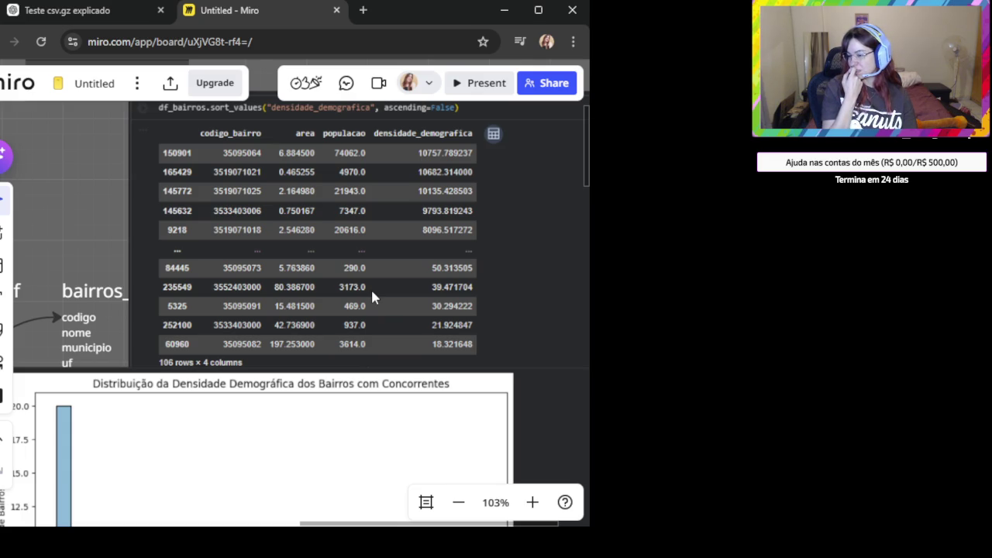
{"action": "key", "text": "alt+Tab"}
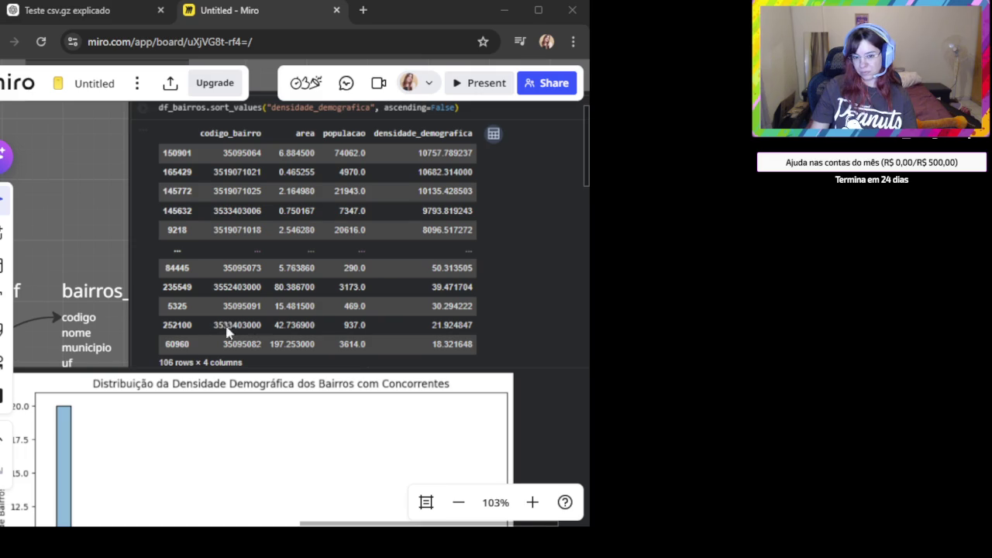
{"action": "scroll", "coordinate": [369, 313], "scroll_direction": "down", "scroll_amount": 2}
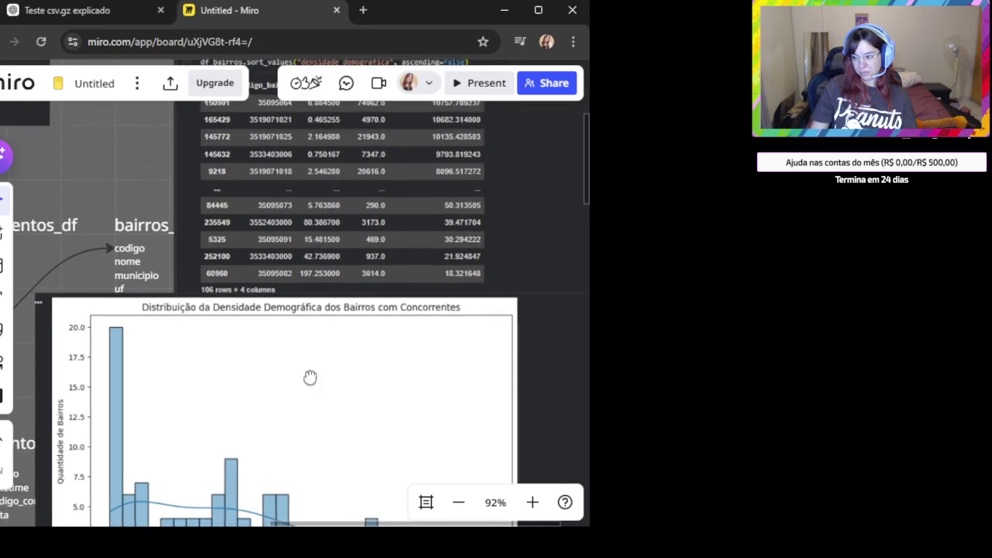
{"action": "scroll", "coordinate": [310, 379], "scroll_direction": "down", "scroll_amount": 2}
Move, then select and delete the density histogram image, leaving the sorted bairros table
{"action": "left_click", "coordinate": [321, 394]}
{"action": "mouse_move", "coordinate": [321, 394]}
{"action": "left_mouse_down"}
{"action": "mouse_move", "coordinate": [362, 403]}
{"action": "mouse_move", "coordinate": [337, 392]}
{"action": "left_mouse_up"}
{"action": "scroll", "coordinate": [345, 387], "scroll_direction": "down", "scroll_amount": 2}
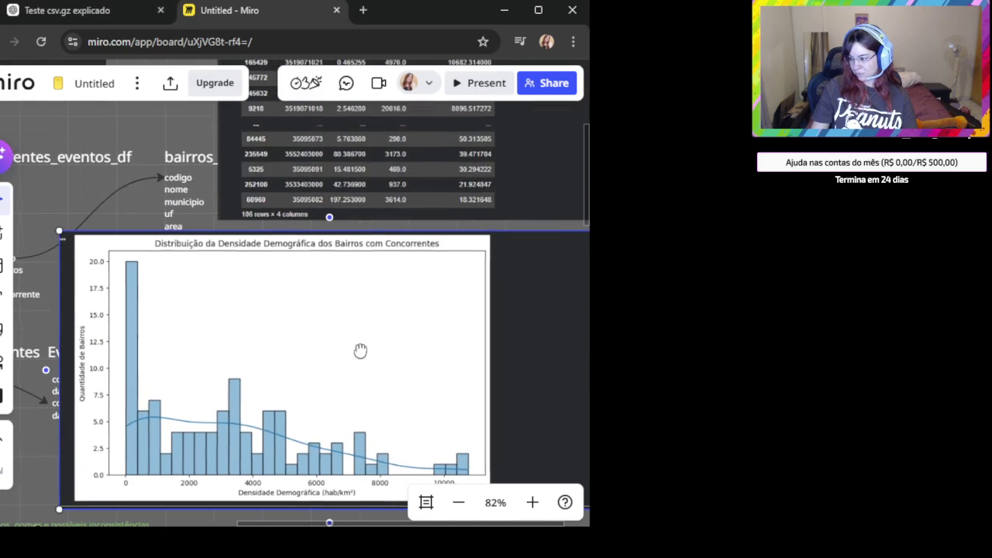
{"action": "scroll", "coordinate": [352, 372], "scroll_direction": "down", "scroll_amount": 2}
{"action": "scroll", "coordinate": [314, 382], "scroll_direction": "down", "scroll_amount": 2}
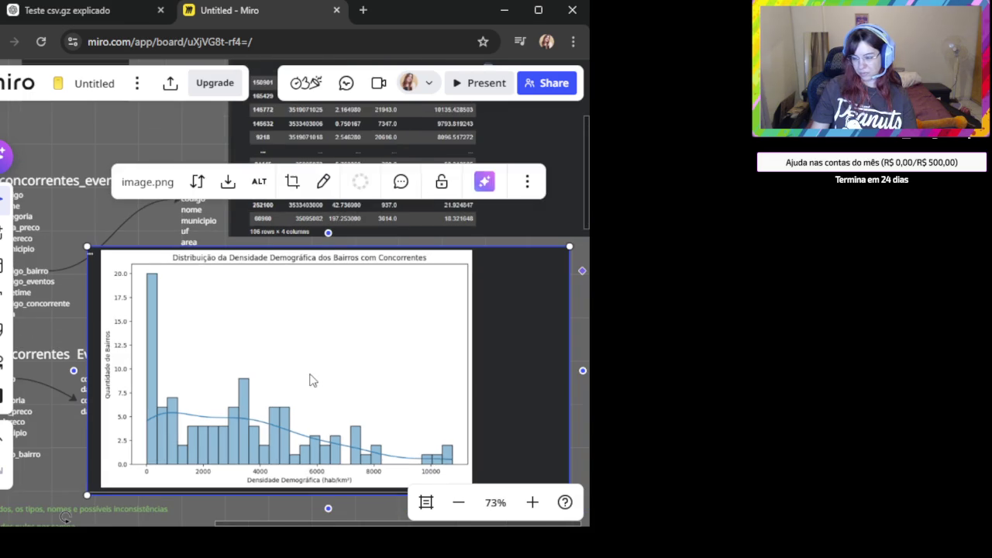
{"action": "scroll", "coordinate": [285, 360], "scroll_direction": "up", "scroll_amount": 2}
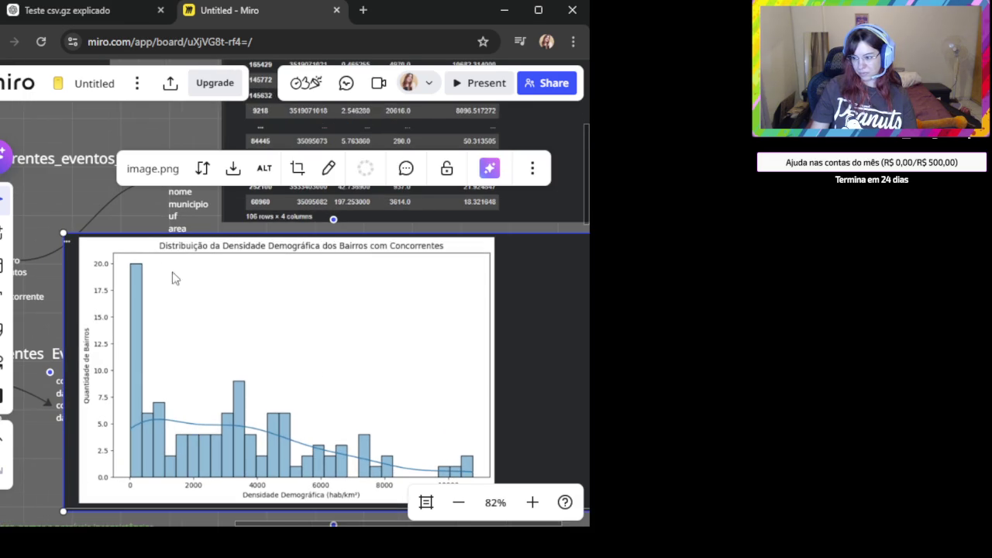
{"action": "left_click", "coordinate": [97, 120]}
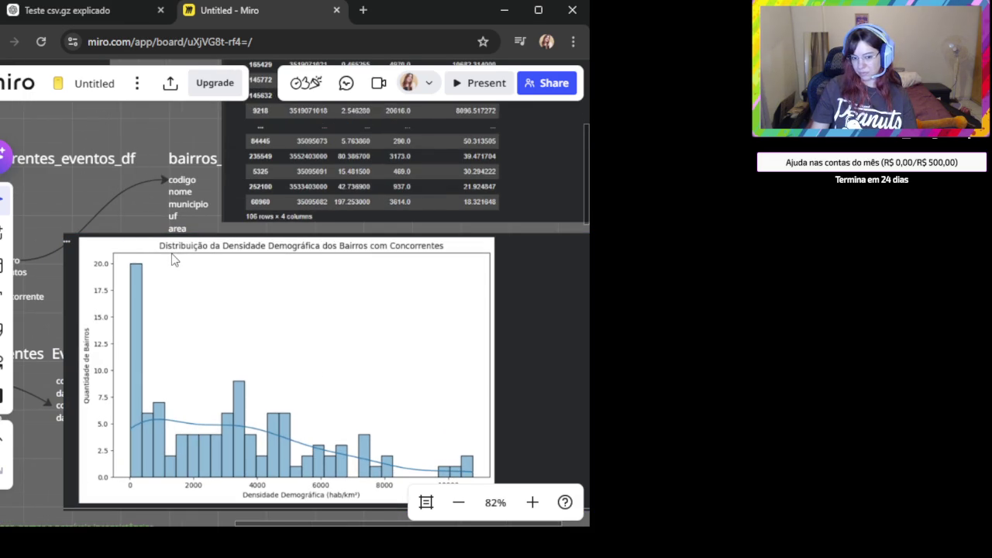
{"action": "left_click", "coordinate": [262, 354]}
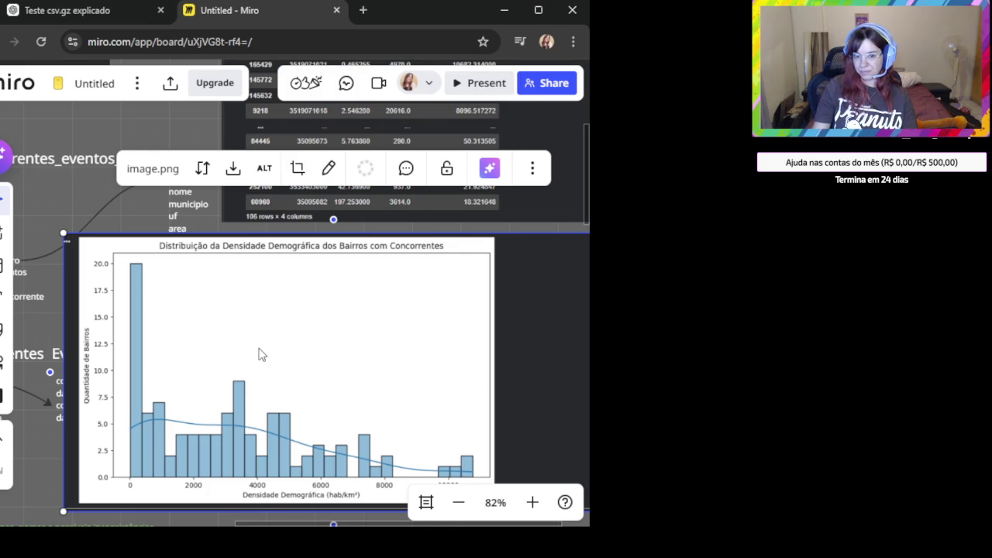
{"action": "key", "text": "Delete"}
{"action": "left_click_drag", "start_coordinate": [376, 288], "coordinate": [272, 491]}
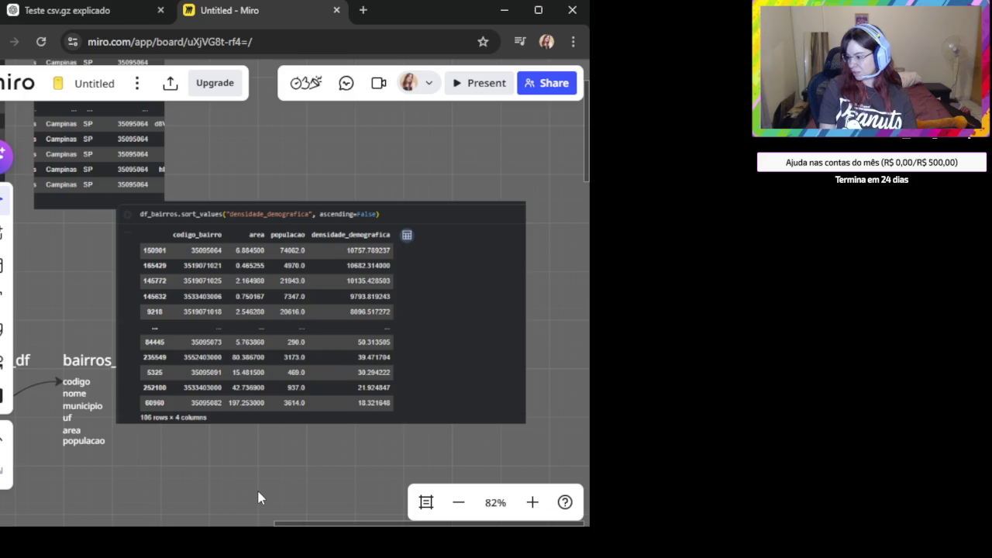
{"action": "left_click", "coordinate": [335, 342]}
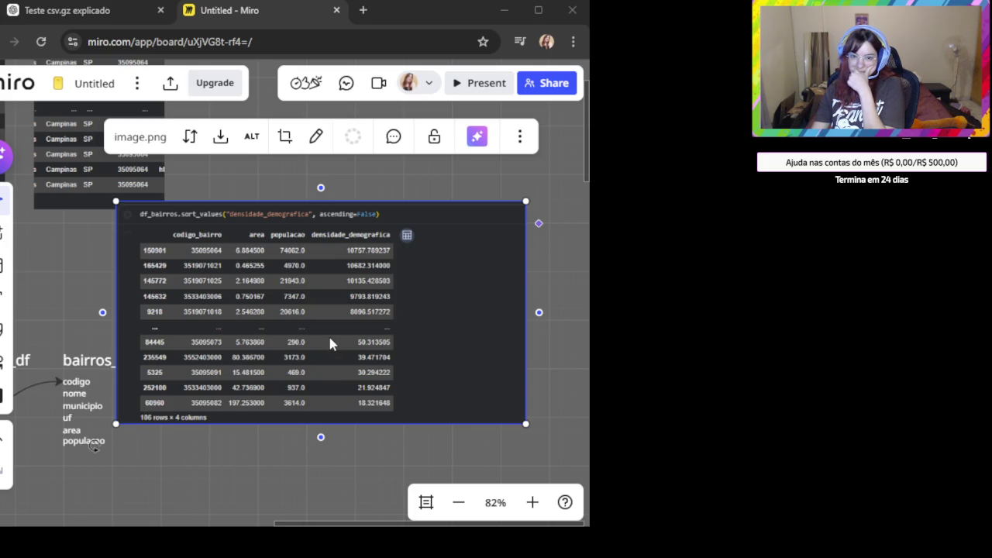
{"action": "mouse_move", "coordinate": [323, 339]}
{"action": "left_mouse_down"}
{"action": "mouse_move", "coordinate": [389, 269]}
{"action": "mouse_move", "coordinate": [380, 257]}
{"action": "left_mouse_up"}
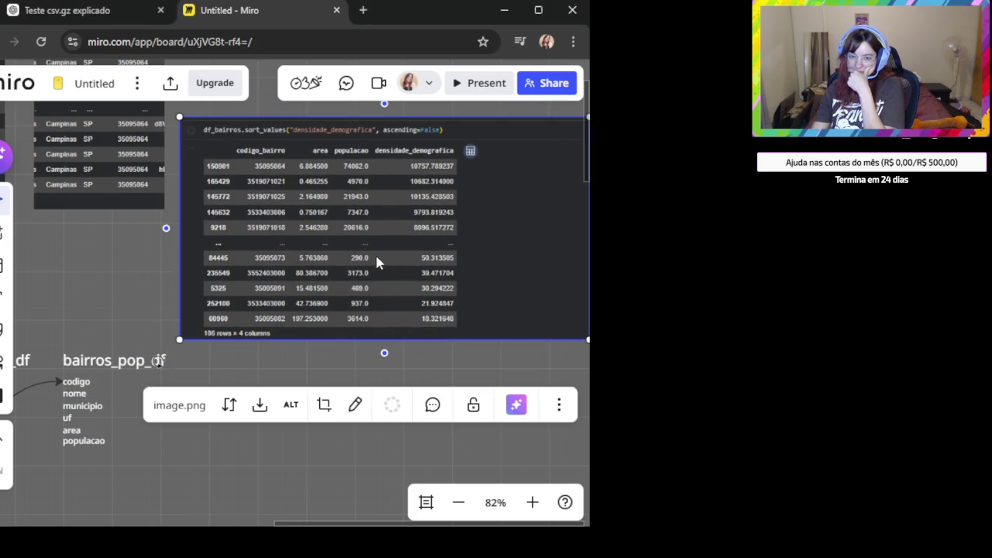
{"action": "left_click", "coordinate": [161, 503]}
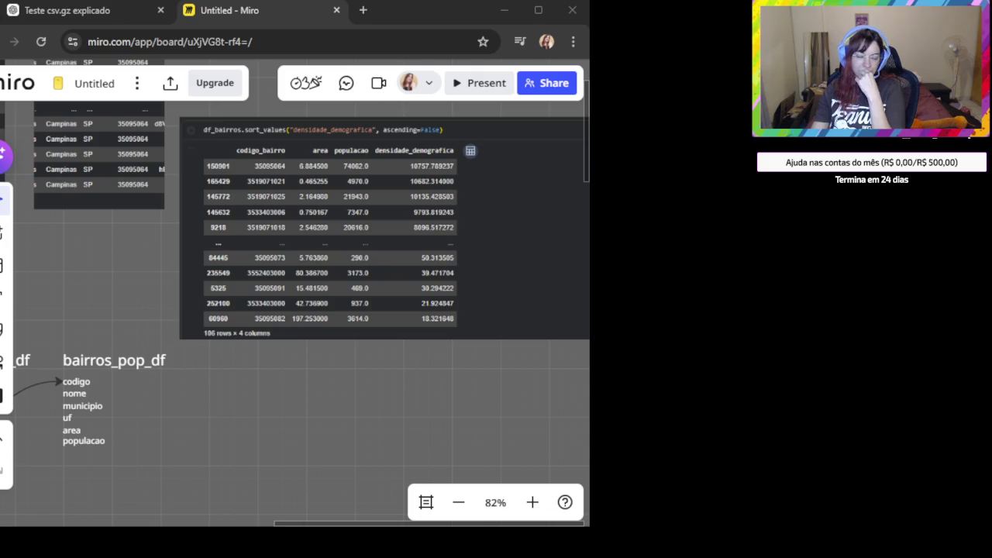
{"action": "key", "text": "ctrl+Tab"}
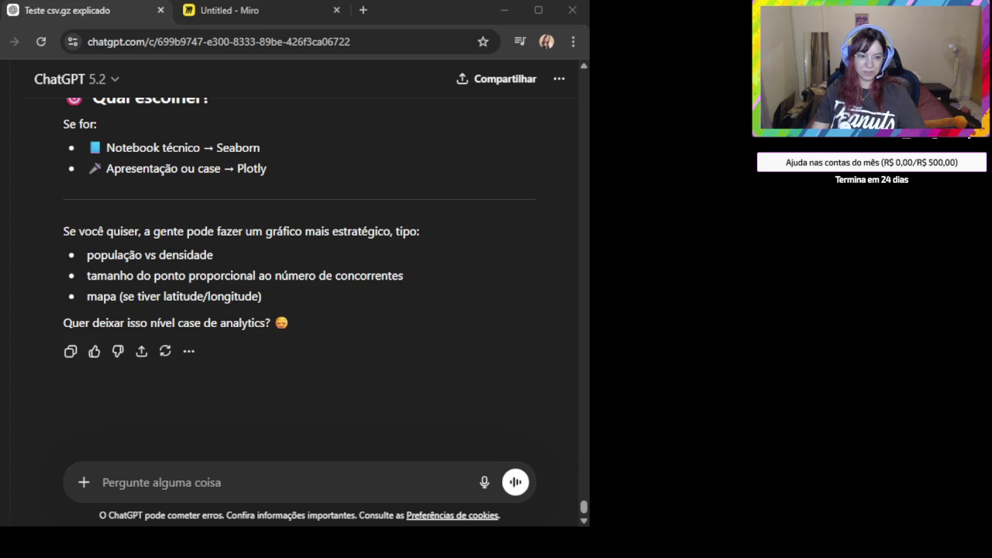
Put the cursor in the ChatGPT message box to start a new message
{"action": "left_click", "coordinate": [192, 483]}
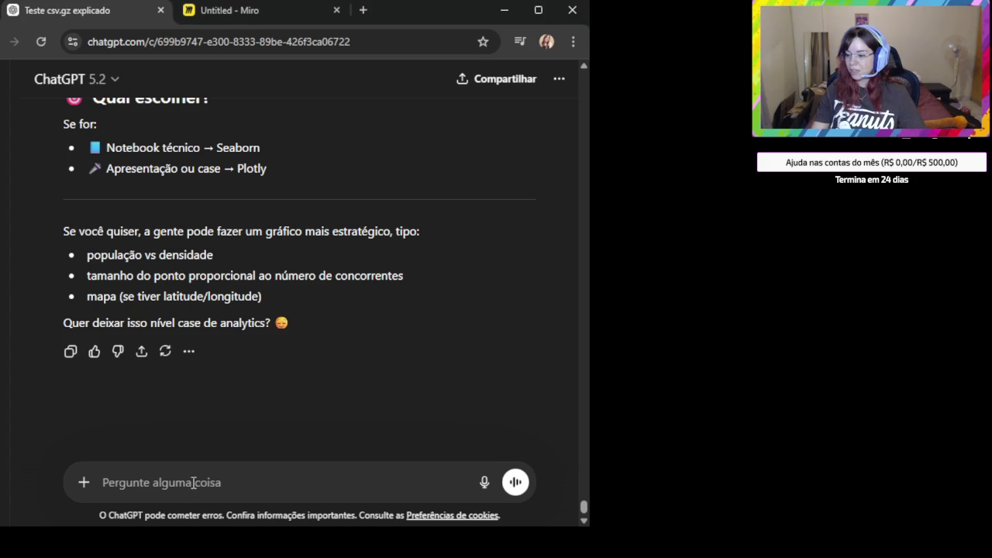
Paste the SQL-examples request and add 'Qual é a faixa de preço praticada pelos concorrentes'
{"action": "key", "text": "ctrl+v"}
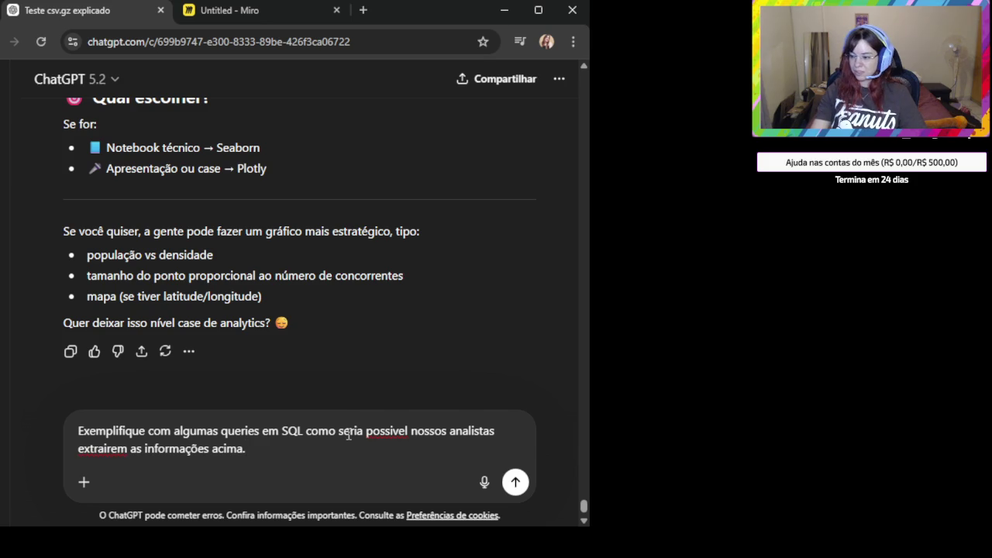
{"action": "key", "text": "shift+Return"}
{"action": "key", "text": "shift+Return"}
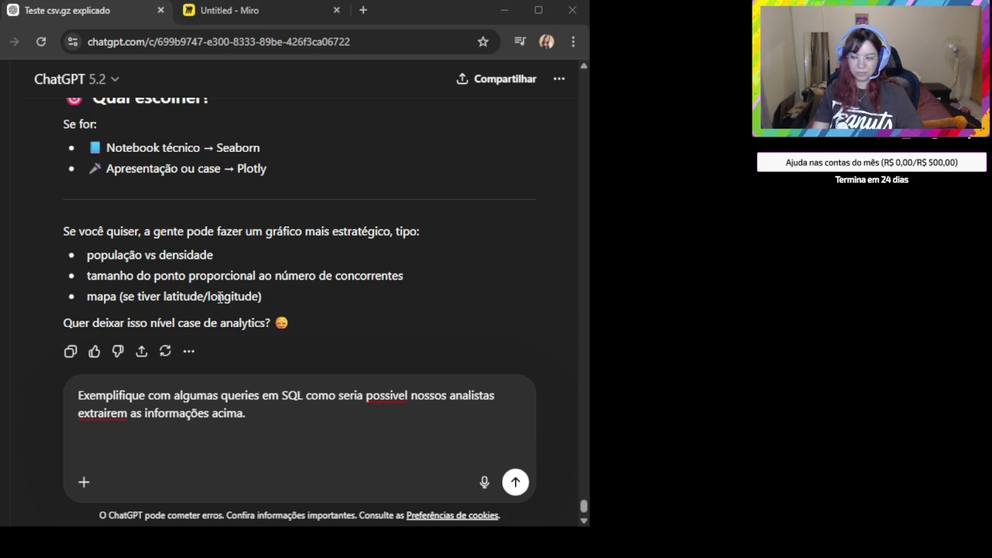
{"action": "left_click", "coordinate": [187, 458]}
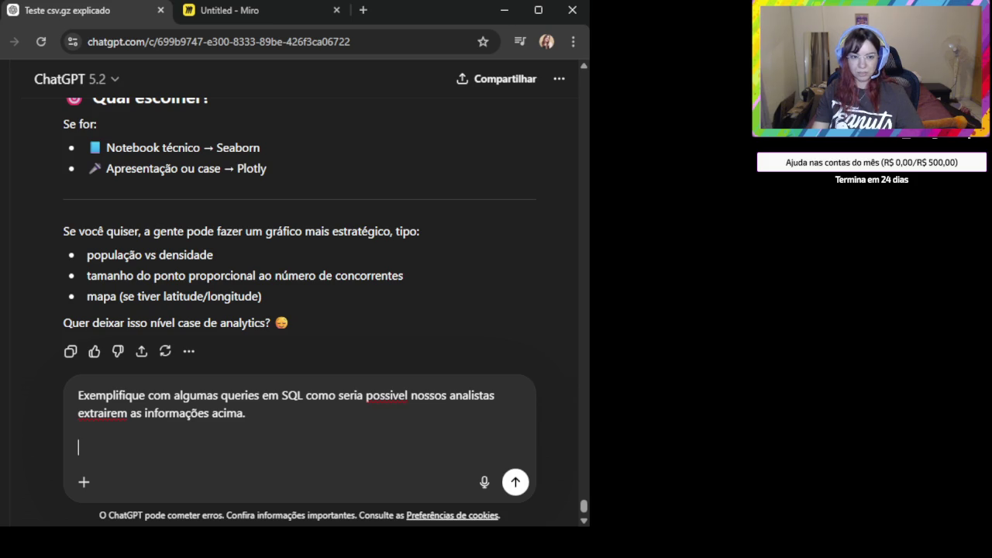
{"action": "type", "text": "Qual é a faixa de preço praticada pelos concorrentes"}
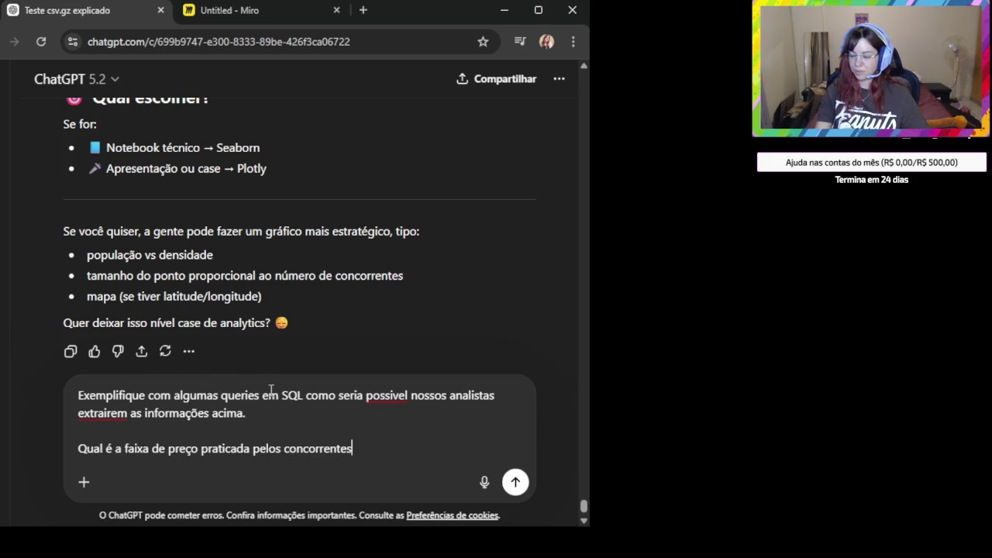
{"action": "key", "text": "shift+Return"}
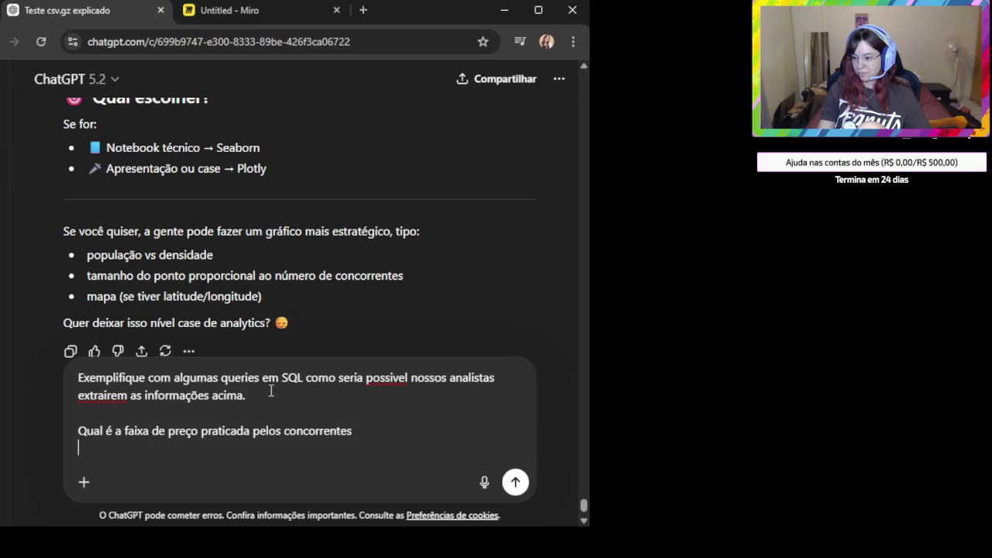
{"action": "key", "text": "shift+Return"}
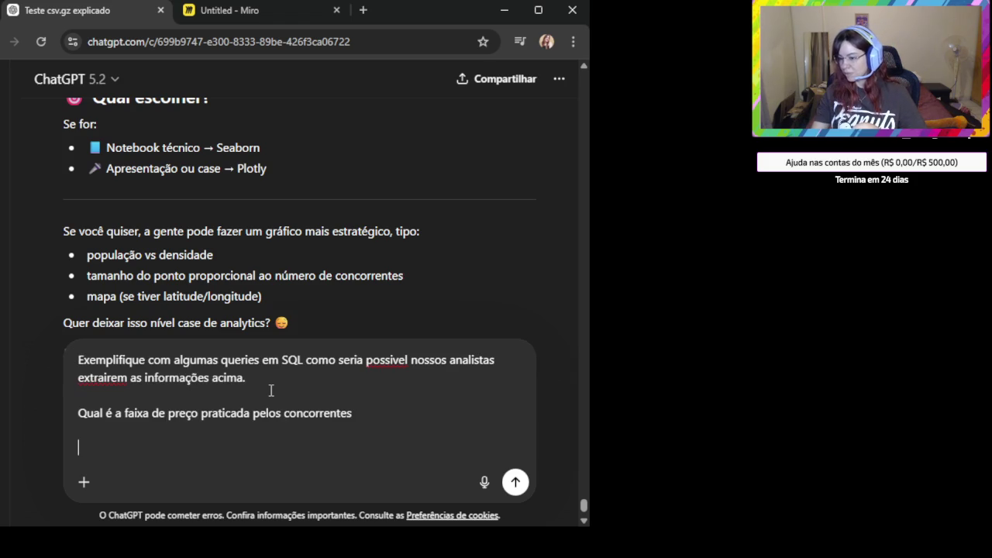
Add 'Usarei DUCKdb assim:' with the pasted DuckDB code snippet and send the prompt
{"action": "scroll", "coordinate": [270, 390], "scroll_direction": "up", "scroll_amount": 2}
{"action": "scroll", "coordinate": [273, 400], "scroll_direction": "down", "scroll_amount": 2}
{"action": "type", "text": "Usarei DUCKdb assim:"}
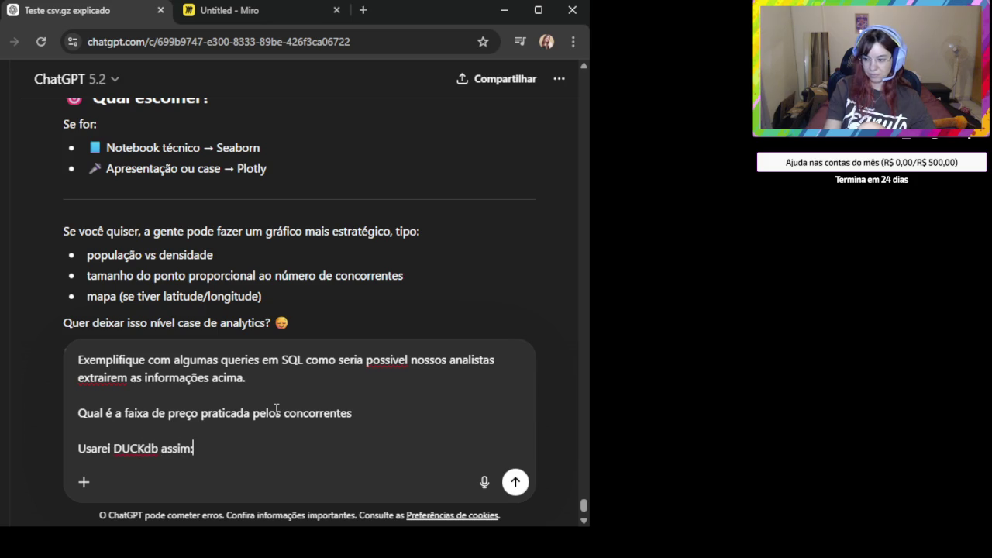
{"action": "key", "text": "shift+Return"}
{"action": "key", "text": "shift+Return"}
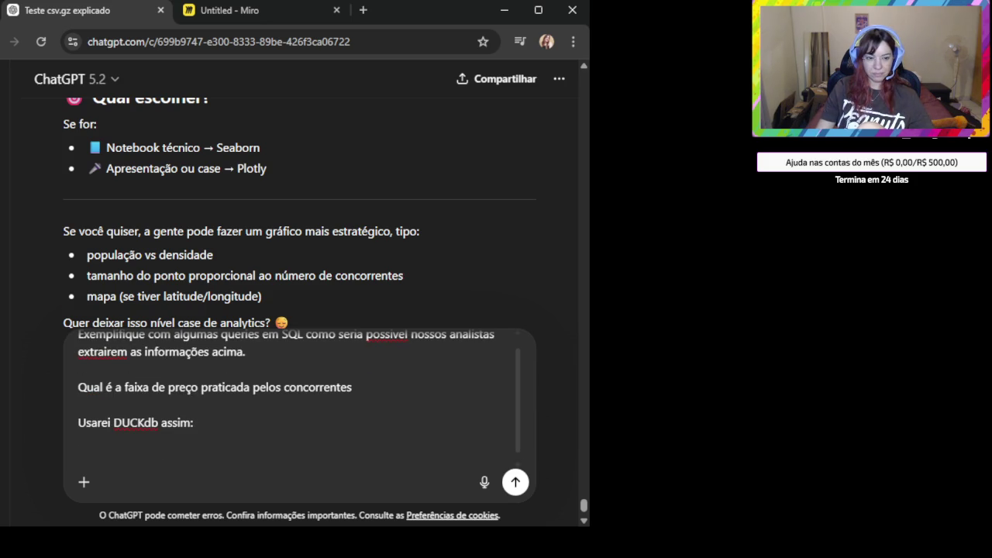
{"action": "key", "text": "alt+Tab"}
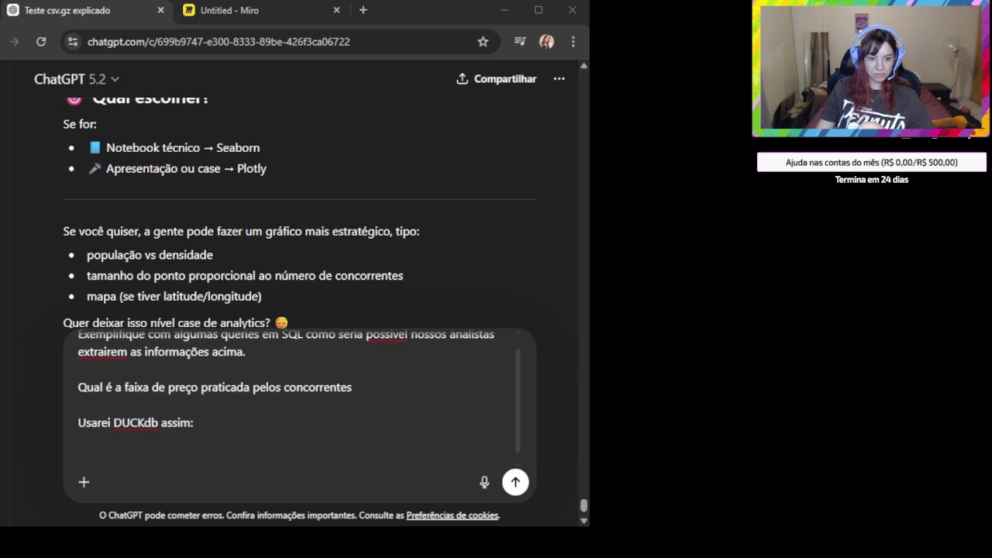
{"action": "left_click", "coordinate": [256, 466]}
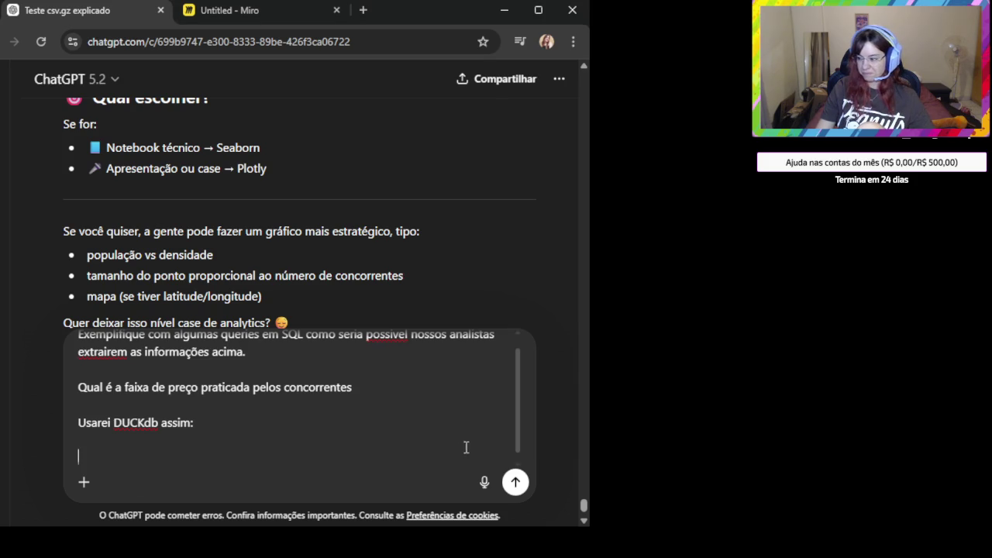
{"action": "key", "text": "ctrl+v"}
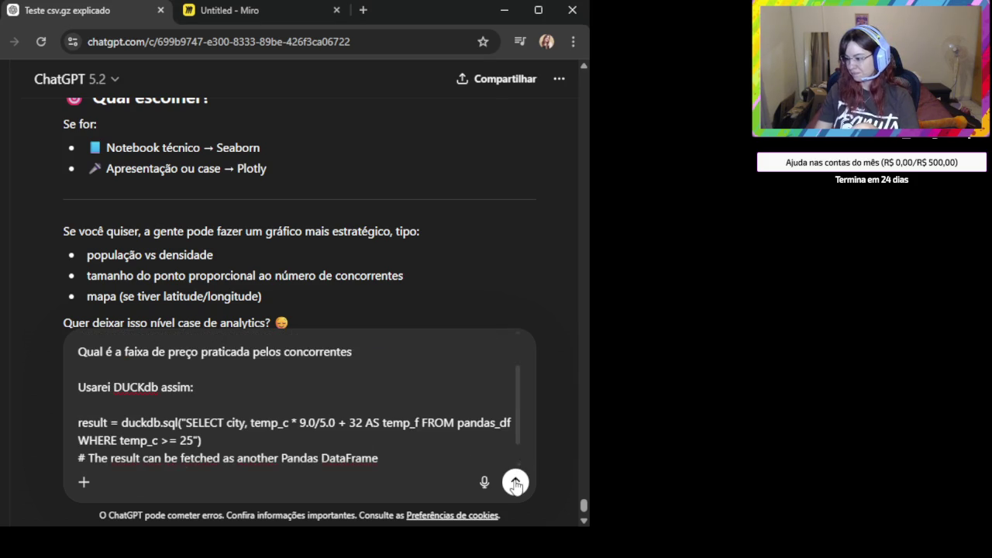
{"action": "left_click", "coordinate": [515, 483]}
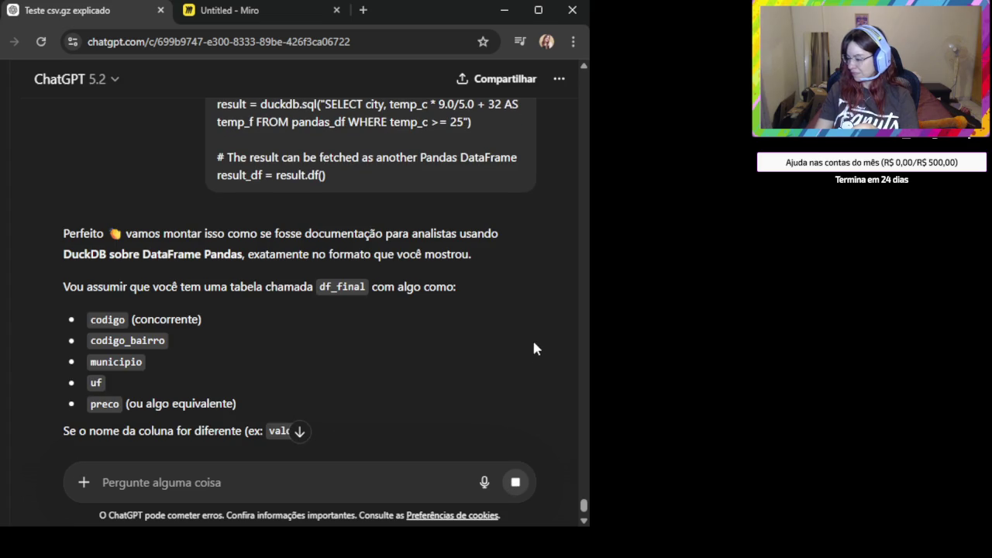
{"action": "scroll", "coordinate": [409, 292], "scroll_direction": "down", "scroll_amount": 2}
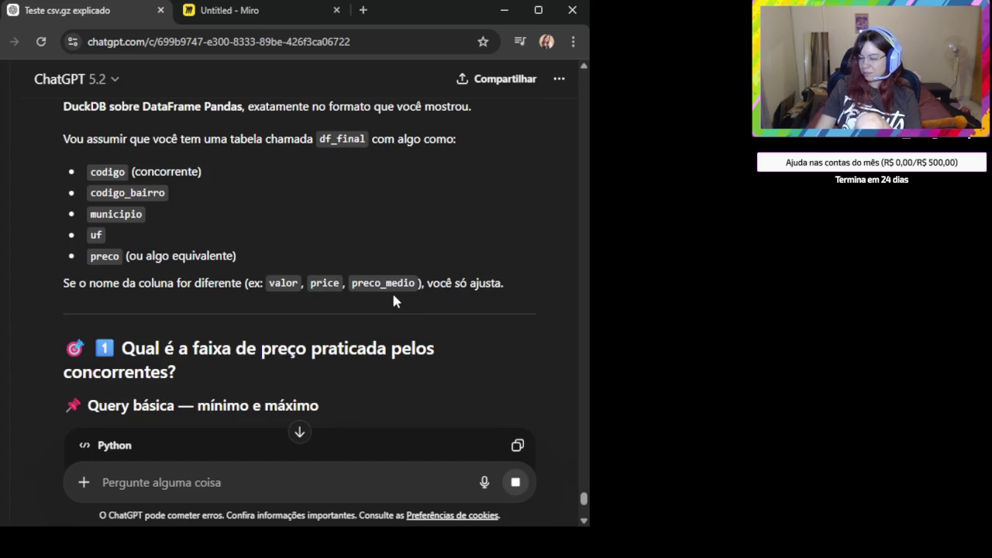
{"action": "scroll", "coordinate": [338, 254], "scroll_direction": "up", "scroll_amount": 1}
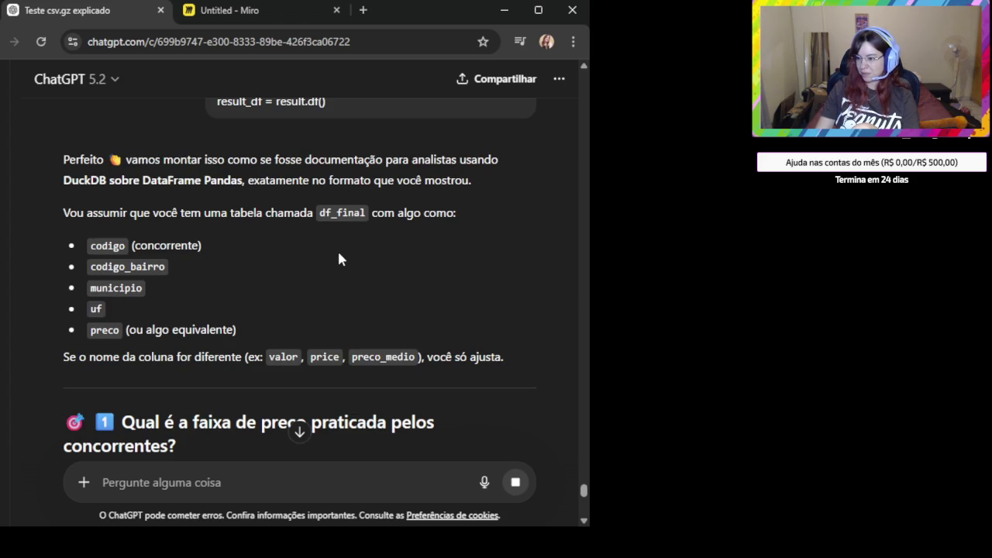
{"action": "scroll", "coordinate": [339, 259], "scroll_direction": "down", "scroll_amount": 2}
{"action": "scroll", "coordinate": [339, 259], "scroll_direction": "down", "scroll_amount": 1}
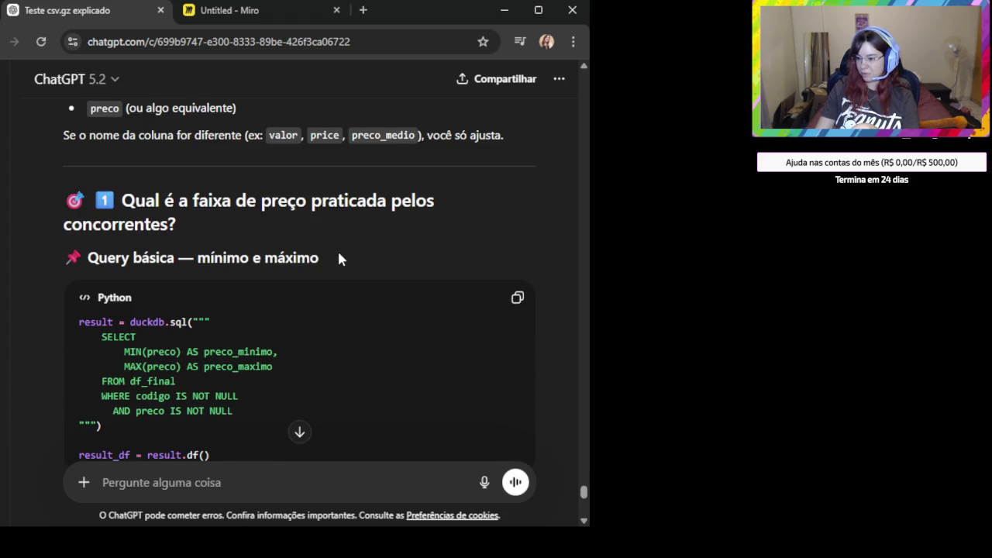
{"action": "scroll", "coordinate": [338, 259], "scroll_direction": "down", "scroll_amount": 1}
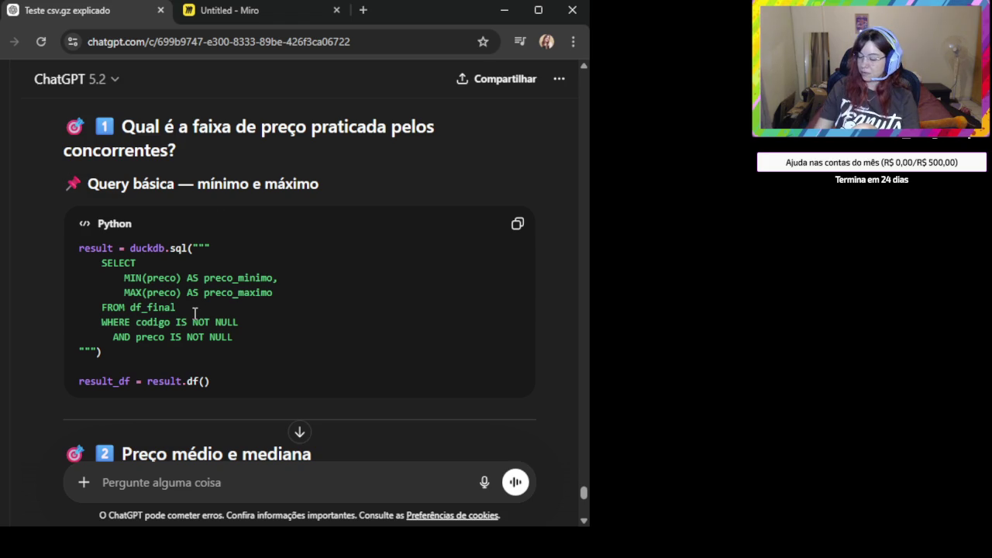
{"action": "scroll", "coordinate": [205, 313], "scroll_direction": "down", "scroll_amount": 1}
{"action": "scroll", "coordinate": [228, 313], "scroll_direction": "down", "scroll_amount": 1}
{"action": "scroll", "coordinate": [230, 313], "scroll_direction": "down", "scroll_amount": 2}
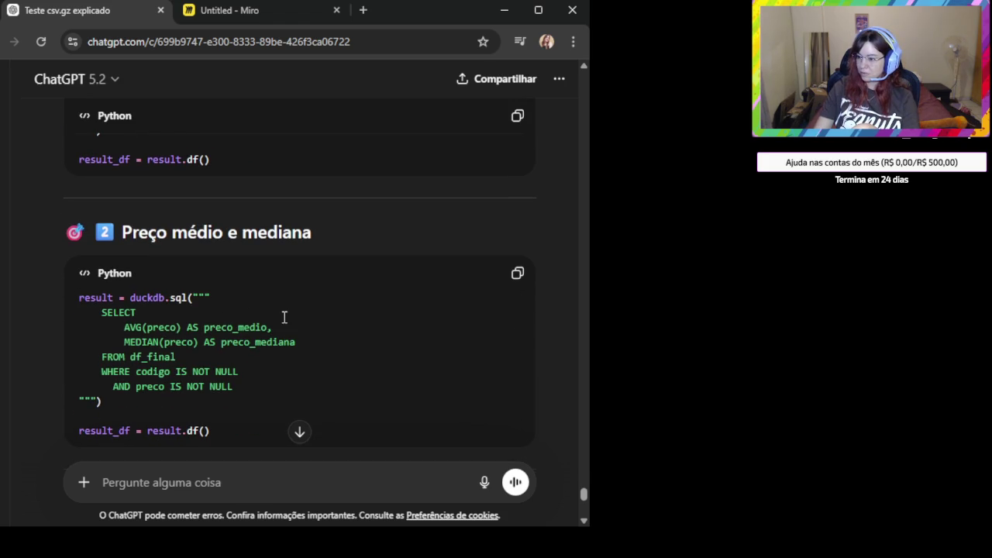
{"action": "scroll", "coordinate": [285, 317], "scroll_direction": "up", "scroll_amount": 3}
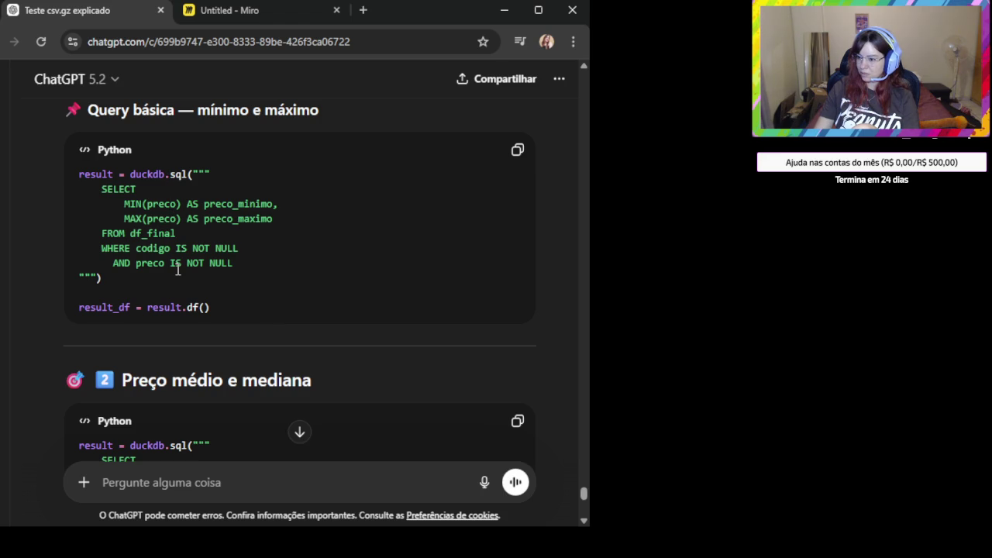
{"action": "left_click_drag", "start_coordinate": [222, 310], "coordinate": [80, 313]}
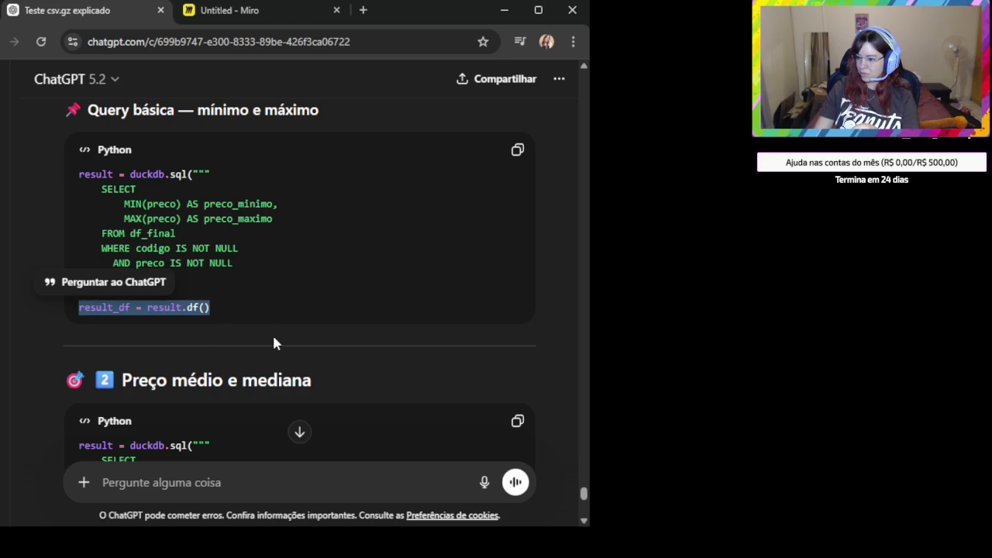
{"action": "scroll", "coordinate": [273, 338], "scroll_direction": "up", "scroll_amount": 1}
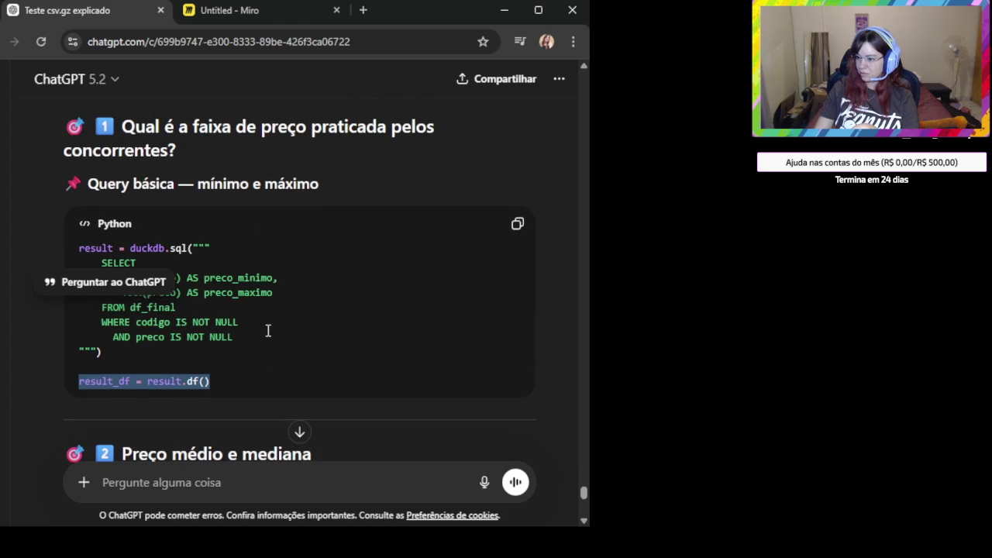
{"action": "left_click", "coordinate": [268, 331]}
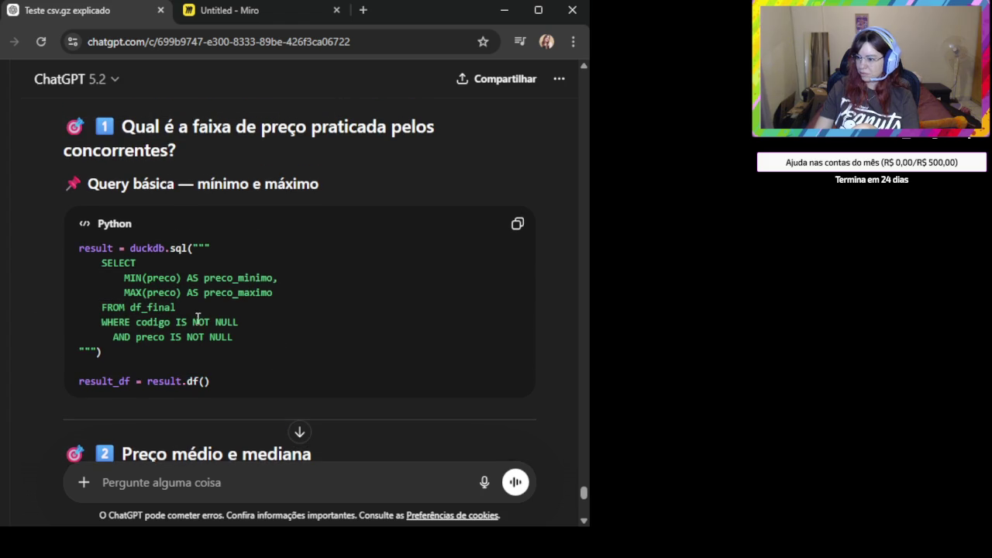
{"action": "double_click", "coordinate": [147, 307]}
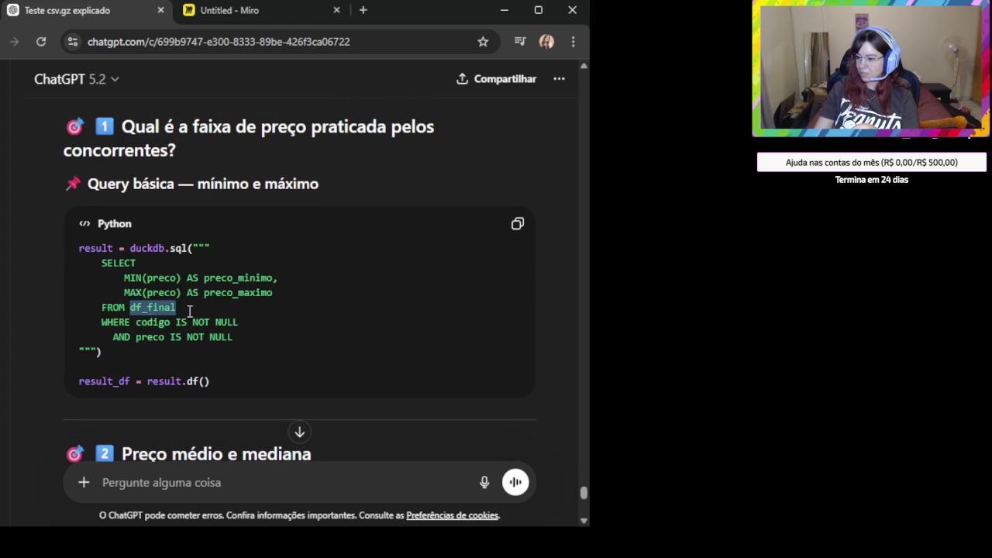
{"action": "left_click", "coordinate": [517, 223]}
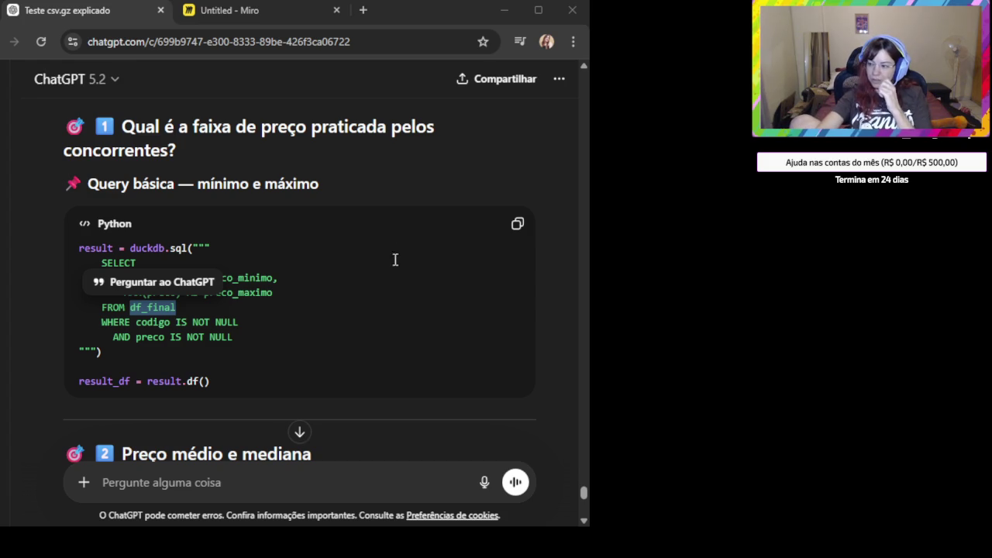
{"action": "scroll", "coordinate": [265, 265], "scroll_direction": "down", "scroll_amount": 1}
{"action": "left_click", "coordinate": [265, 266]}
{"action": "scroll", "coordinate": [259, 255], "scroll_direction": "down", "scroll_amount": 1}
{"action": "scroll", "coordinate": [290, 231], "scroll_direction": "up", "scroll_amount": 1}
{"action": "scroll", "coordinate": [290, 272], "scroll_direction": "down", "scroll_amount": 1}
{"action": "scroll", "coordinate": [289, 277], "scroll_direction": "down", "scroll_amount": 2}
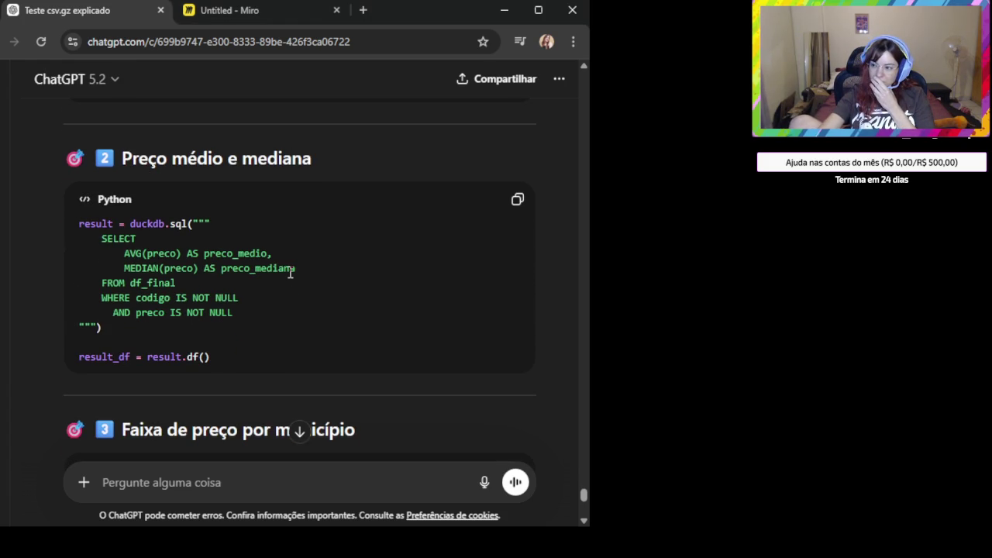
{"action": "scroll", "coordinate": [291, 271], "scroll_direction": "down", "scroll_amount": 1}
{"action": "scroll", "coordinate": [282, 284], "scroll_direction": "down", "scroll_amount": 2}
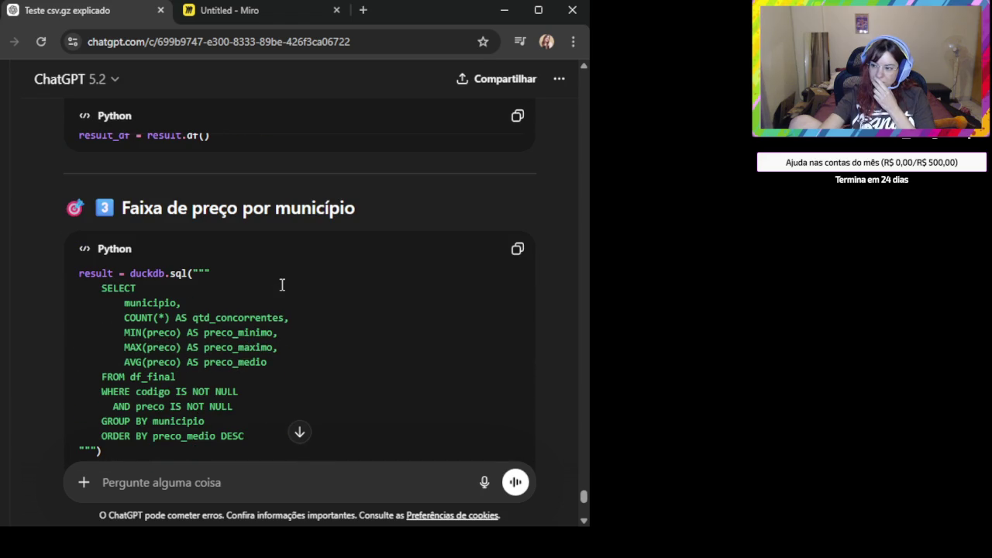
{"action": "scroll", "coordinate": [282, 285], "scroll_direction": "down", "scroll_amount": 1}
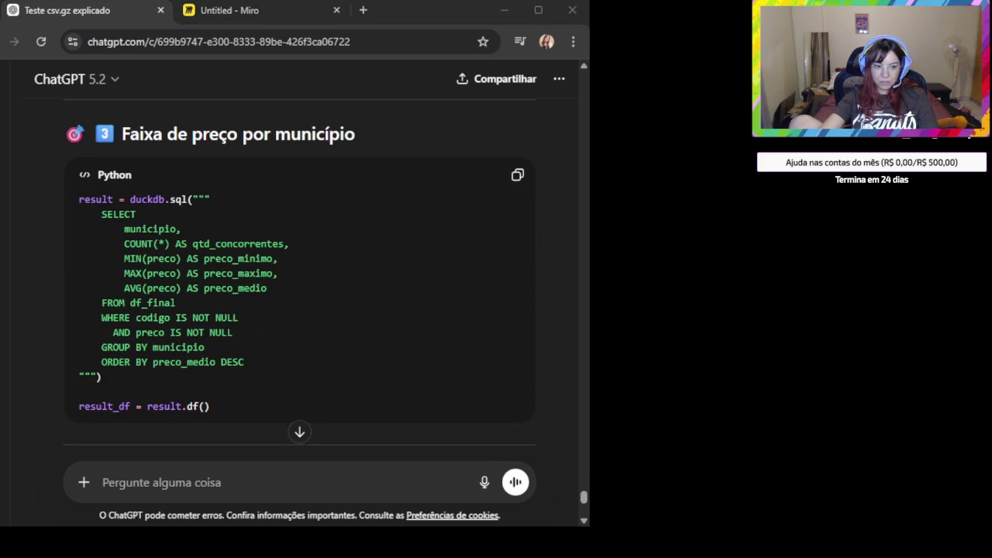
Draft 'Acho que precisamos criar um DF' followed by pasted pandas and DuckDB snippets
{"action": "left_click", "coordinate": [217, 472]}
{"action": "type", "text": "Acho que precisamos criar um DF"}
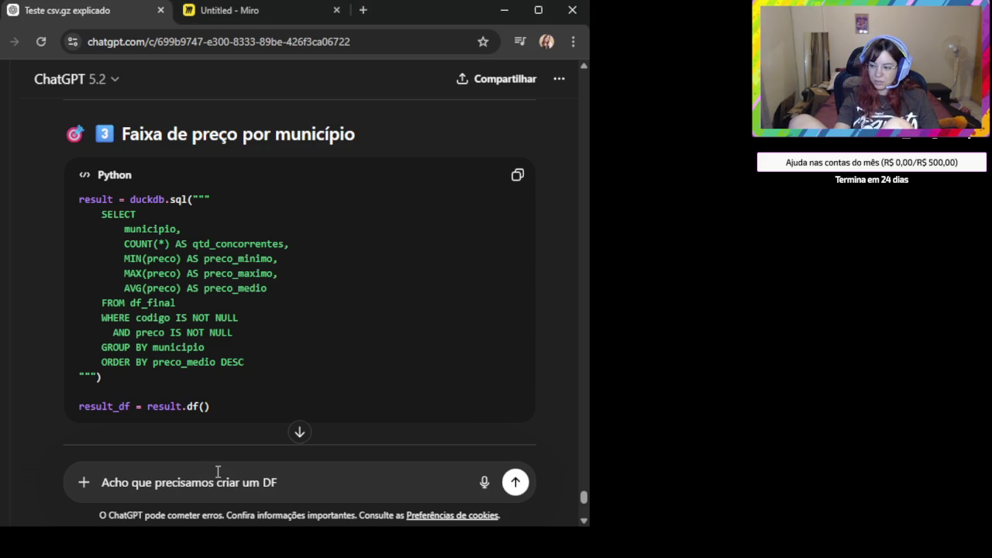
{"action": "key", "text": "shift+Return"}
{"action": "key", "text": "shift+Return"}
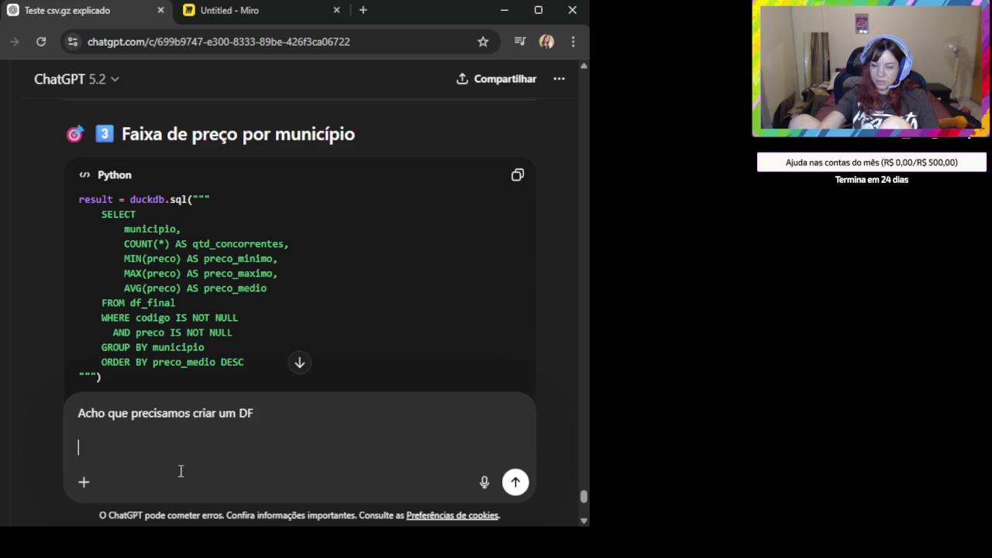
{"action": "key", "text": "ctrl+v"}
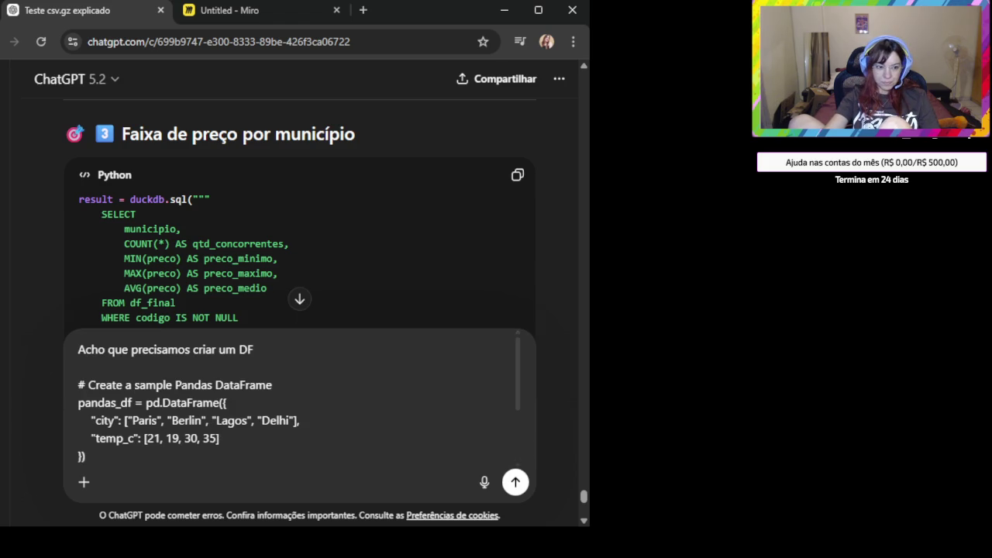
{"action": "key", "text": "alt+Tab"}
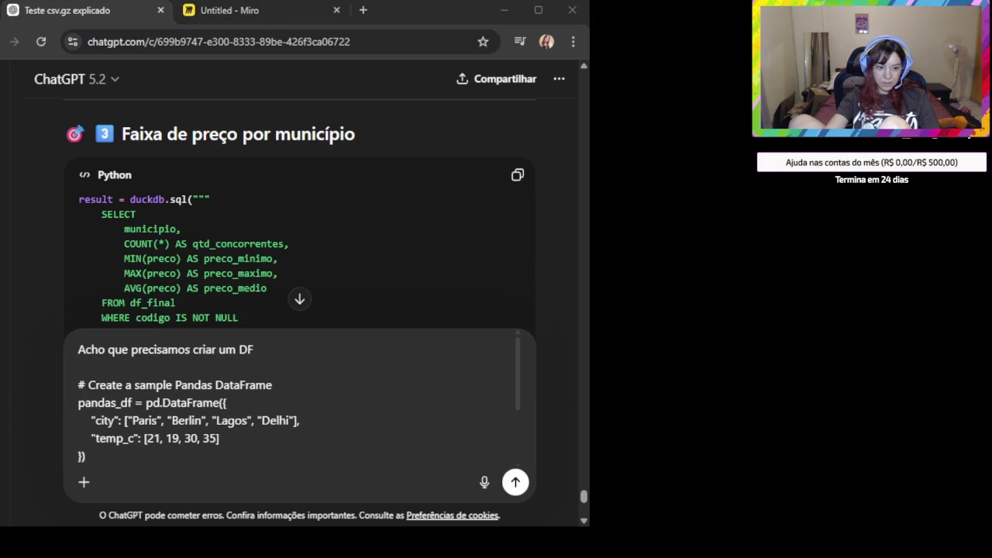
{"action": "left_click", "coordinate": [359, 460]}
{"action": "key", "text": "ctrl+v"}
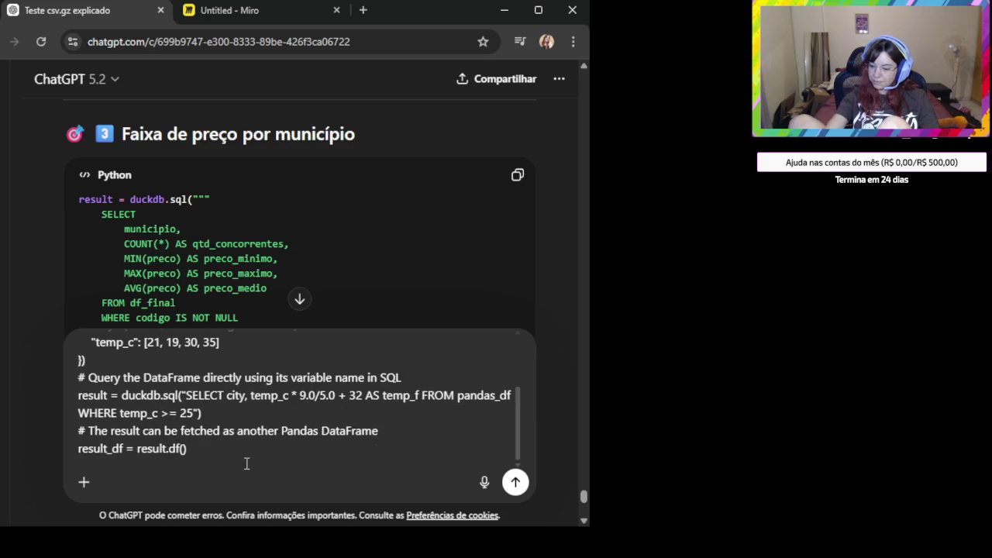
Attach the error screenshot and send the message
{"action": "scroll", "coordinate": [247, 463], "scroll_direction": "down", "scroll_amount": 1}
{"action": "scroll", "coordinate": [251, 462], "scroll_direction": "down", "scroll_amount": 1}
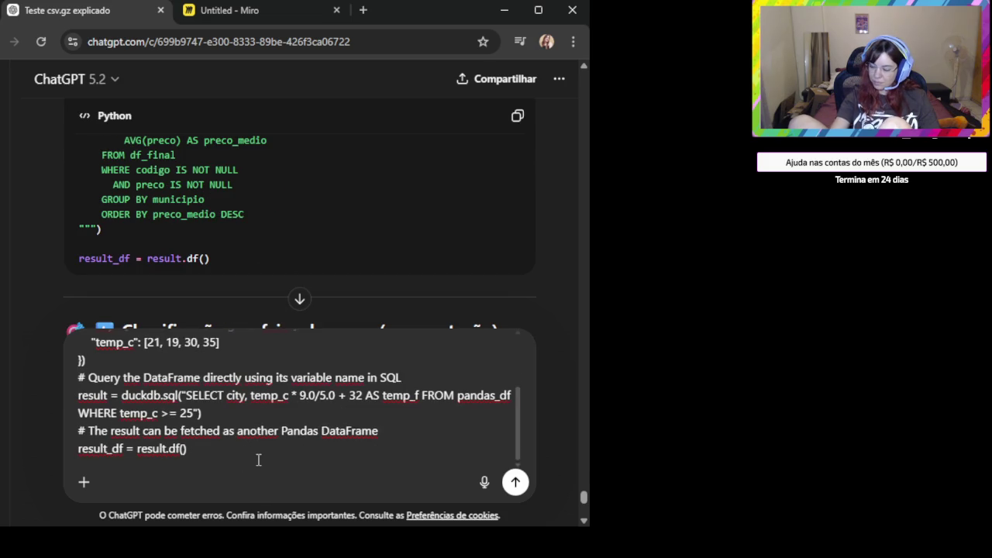
{"action": "scroll", "coordinate": [259, 460], "scroll_direction": "up", "scroll_amount": 3}
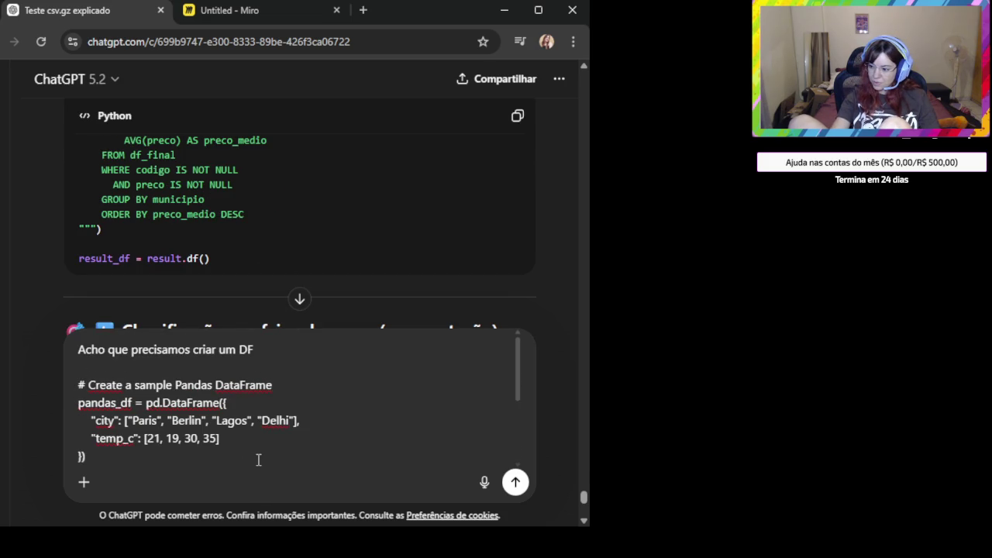
{"action": "scroll", "coordinate": [263, 460], "scroll_direction": "down", "scroll_amount": 5}
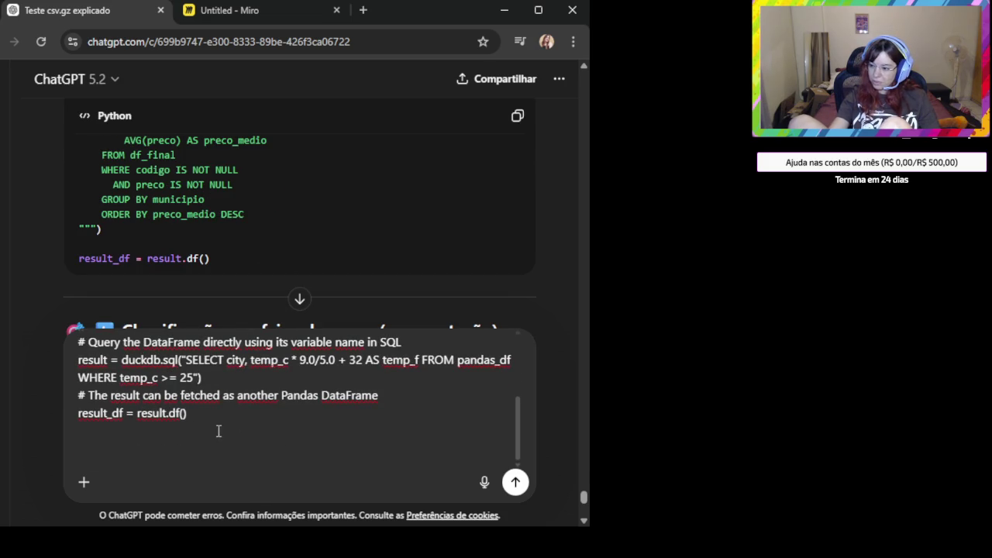
{"action": "key", "text": "ctrl+v"}
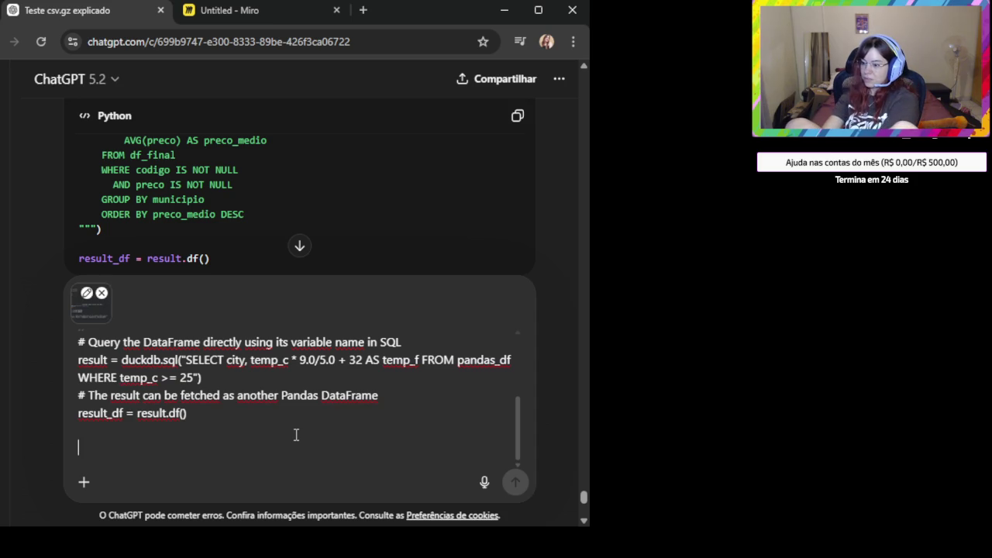
{"action": "key", "text": "Return"}
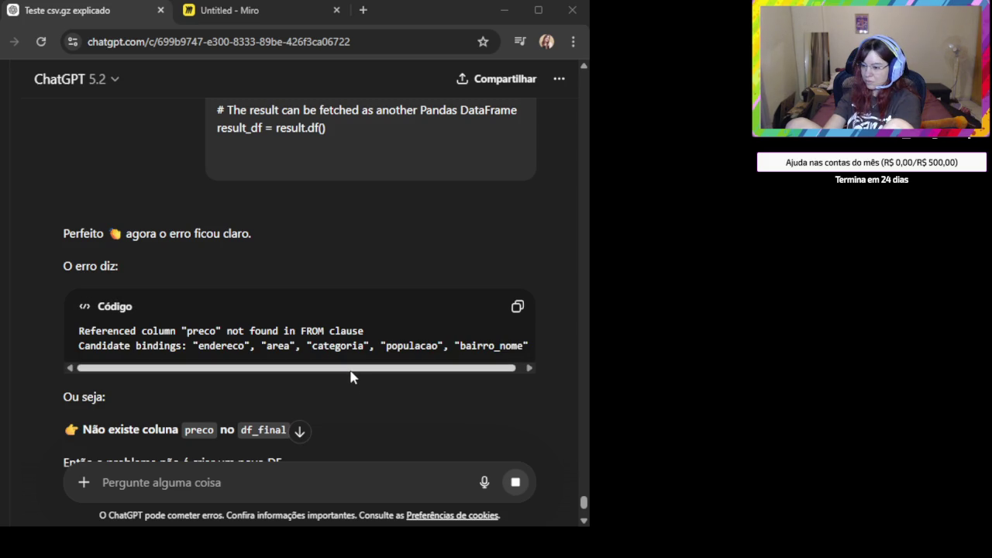
Read the reply and highlight the sentence saying df_final has no preco column
{"action": "scroll", "coordinate": [309, 339], "scroll_direction": "down", "scroll_amount": 2}
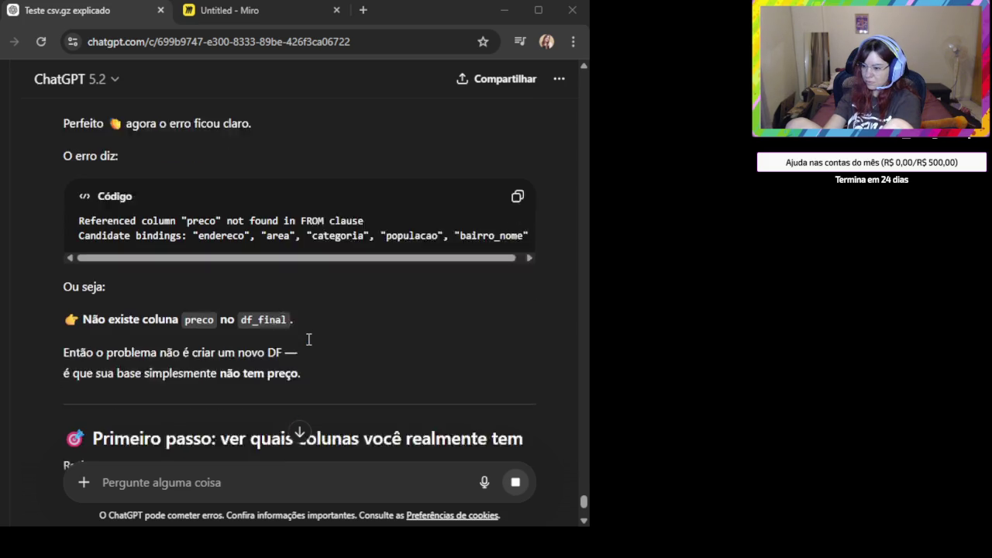
{"action": "scroll", "coordinate": [308, 339], "scroll_direction": "down", "scroll_amount": 1}
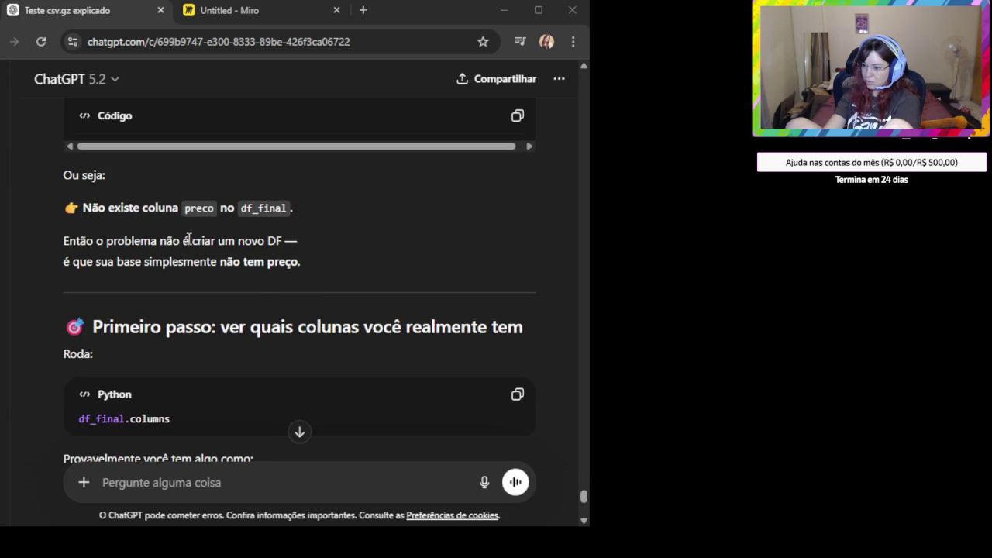
{"action": "left_click_drag", "start_coordinate": [141, 240], "coordinate": [334, 262]}
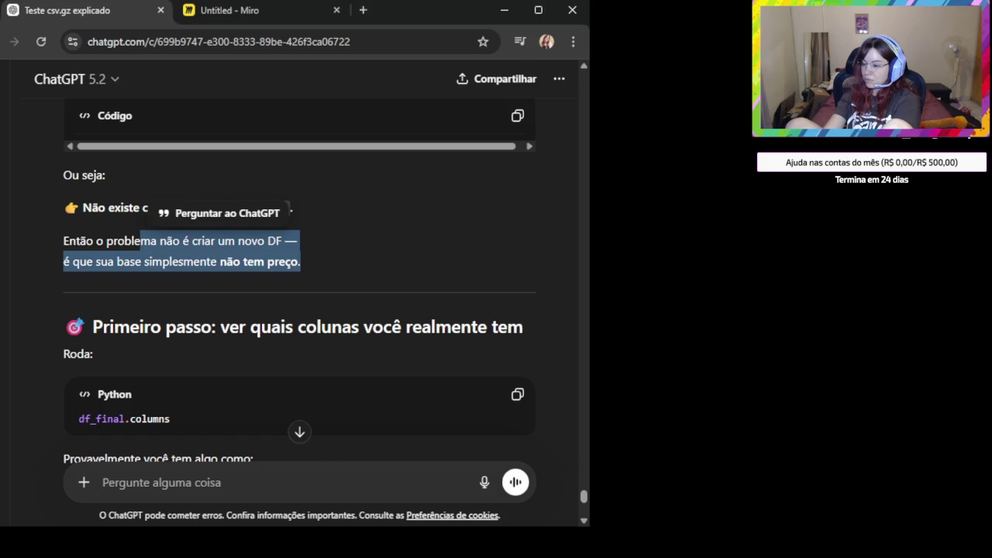
{"action": "scroll", "coordinate": [299, 295], "scroll_direction": "up", "scroll_amount": 1}
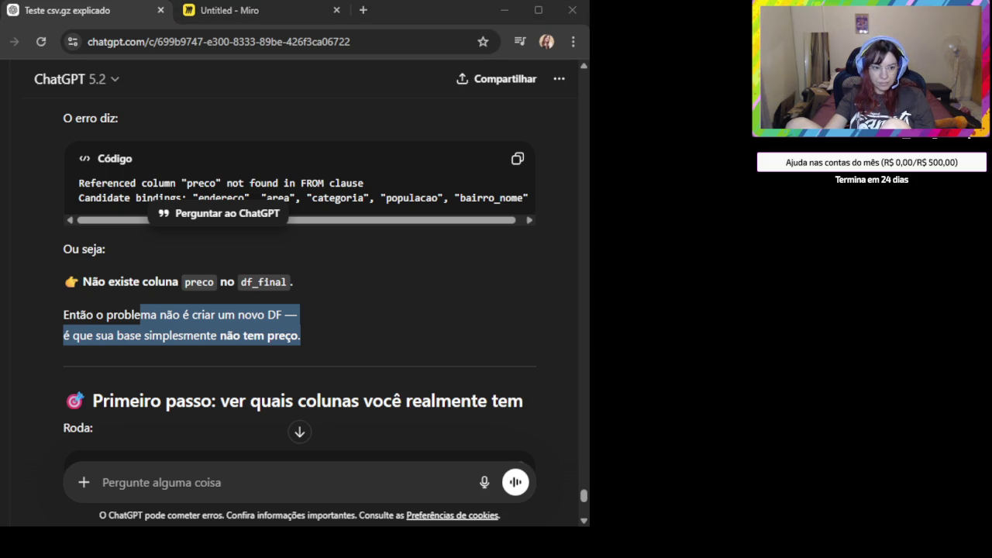
{"action": "left_click", "coordinate": [182, 474]}
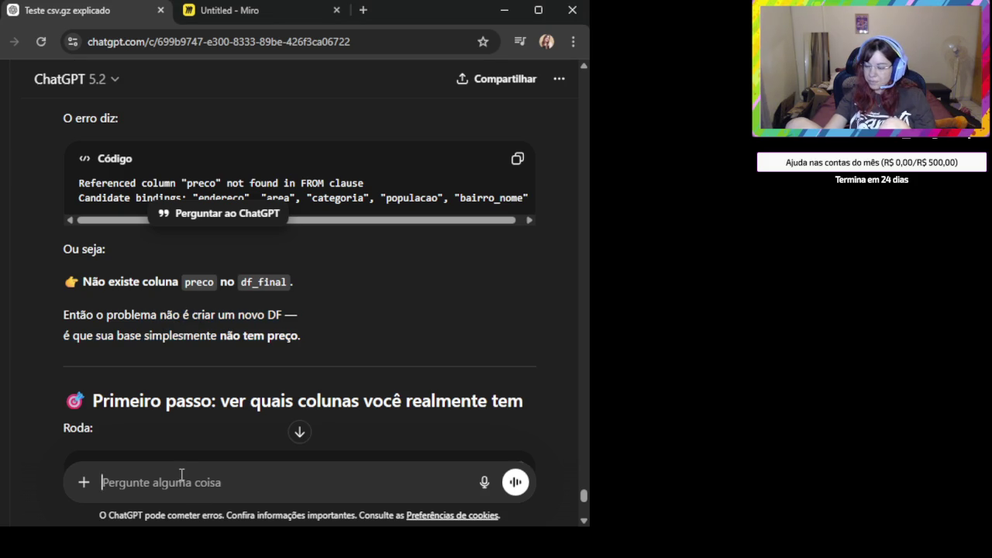
Send 'Era assim antes' with the screenshot of the earlier code attached
{"action": "type", "text": "Era assim a query"}
{"action": "key", "text": "shift+Return"}
{"action": "key", "text": "BackSpace"}
{"action": "key", "text": "BackSpace"}
{"action": "key", "text": "BackSpace"}
{"action": "key", "text": "BackSpace"}
{"action": "key", "text": "BackSpace"}
{"action": "key", "text": "BackSpace"}
{"action": "key", "text": "BackSpace"}
{"action": "type", "text": "antes"}
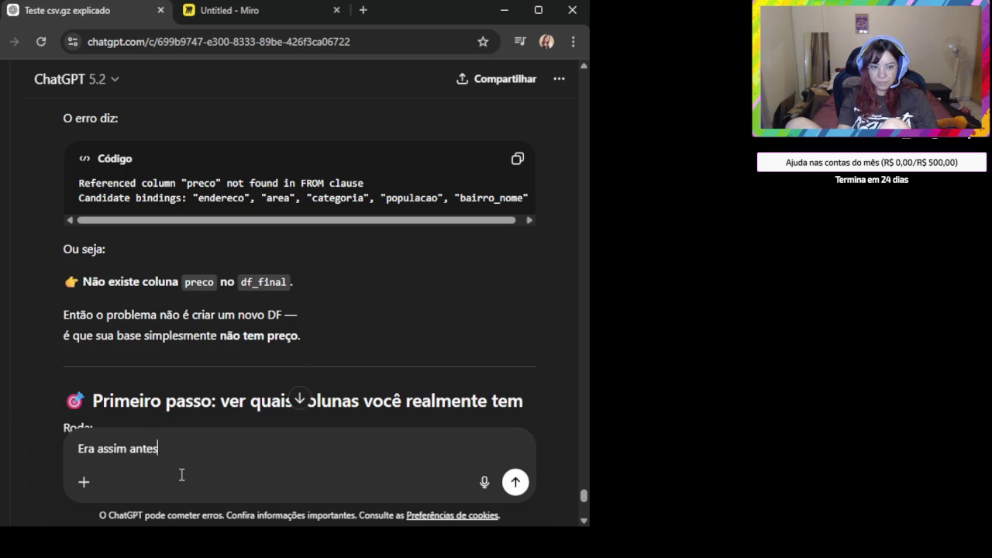
{"action": "key", "text": "shift+Return"}
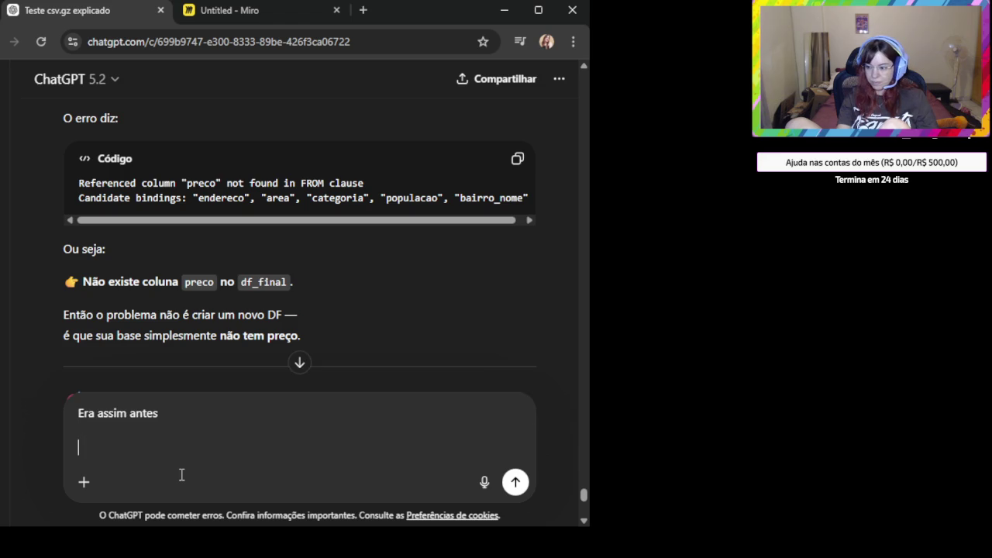
{"action": "key", "text": "ctrl+v"}
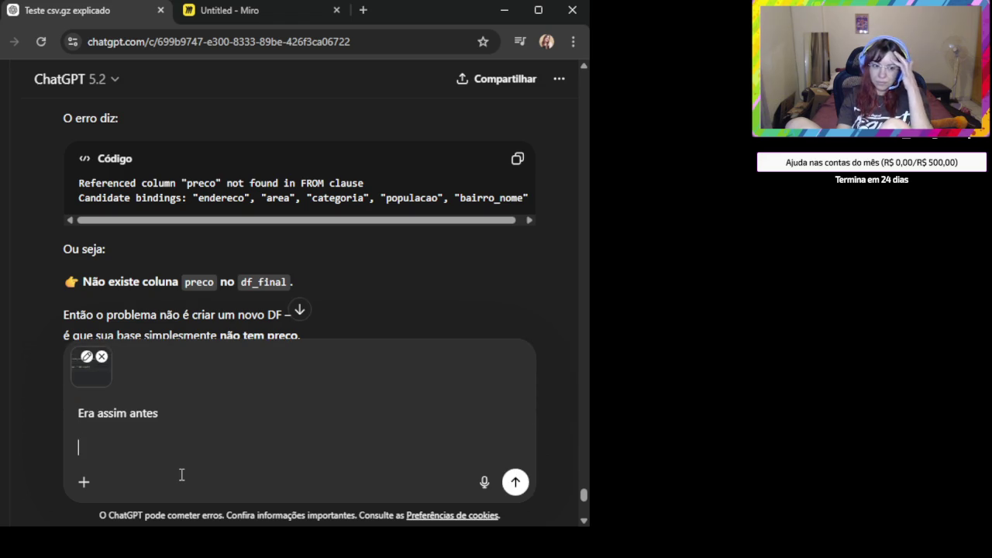
{"action": "key", "text": "Return"}
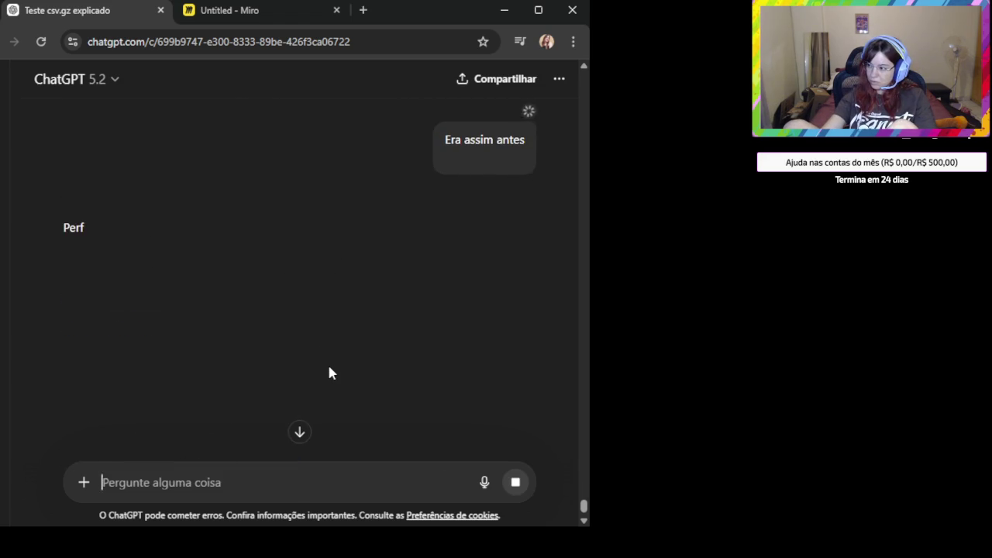
Copy the DuckDB query that counts faixa_preco with percentages
{"action": "scroll", "coordinate": [328, 339], "scroll_direction": "down", "scroll_amount": 2}
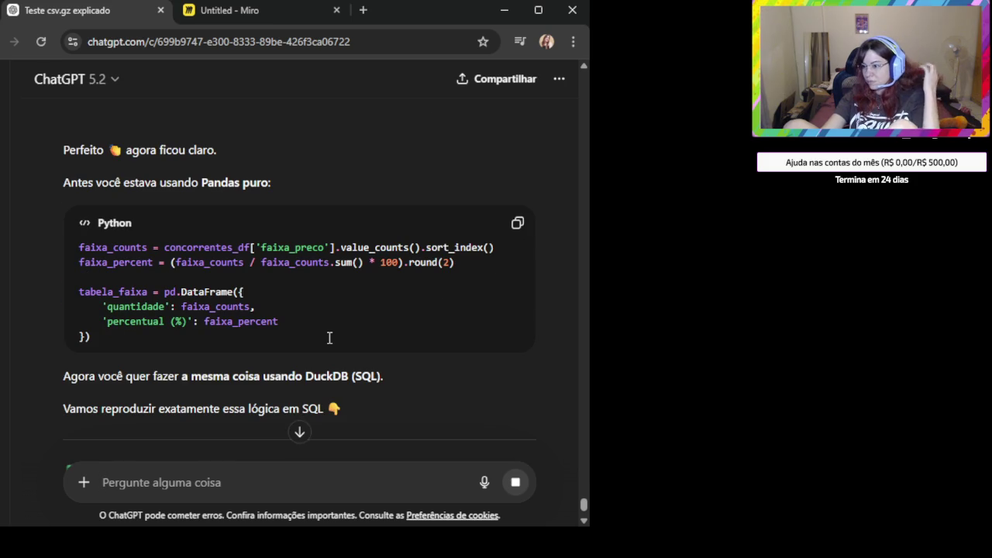
{"action": "scroll", "coordinate": [330, 338], "scroll_direction": "down", "scroll_amount": 2}
{"action": "scroll", "coordinate": [330, 339], "scroll_direction": "down", "scroll_amount": 3}
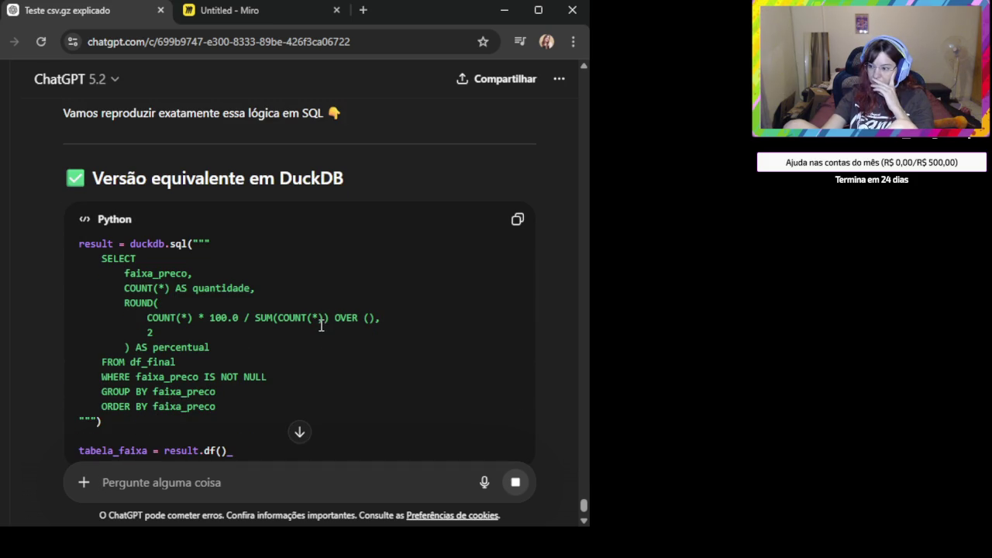
{"action": "scroll", "coordinate": [279, 217], "scroll_direction": "down", "scroll_amount": 1}
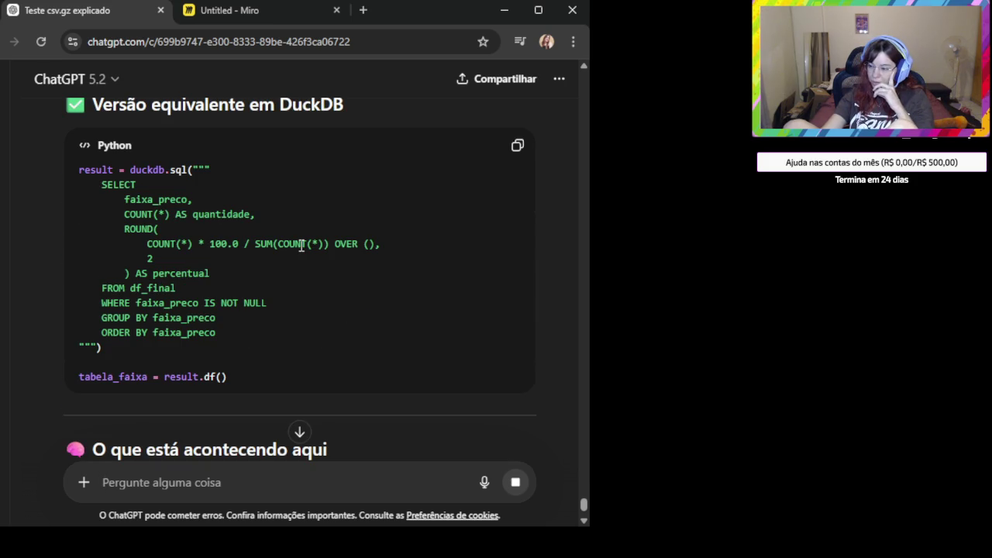
{"action": "left_click", "coordinate": [518, 147]}
{"action": "scroll", "coordinate": [372, 251], "scroll_direction": "down", "scroll_amount": 2}
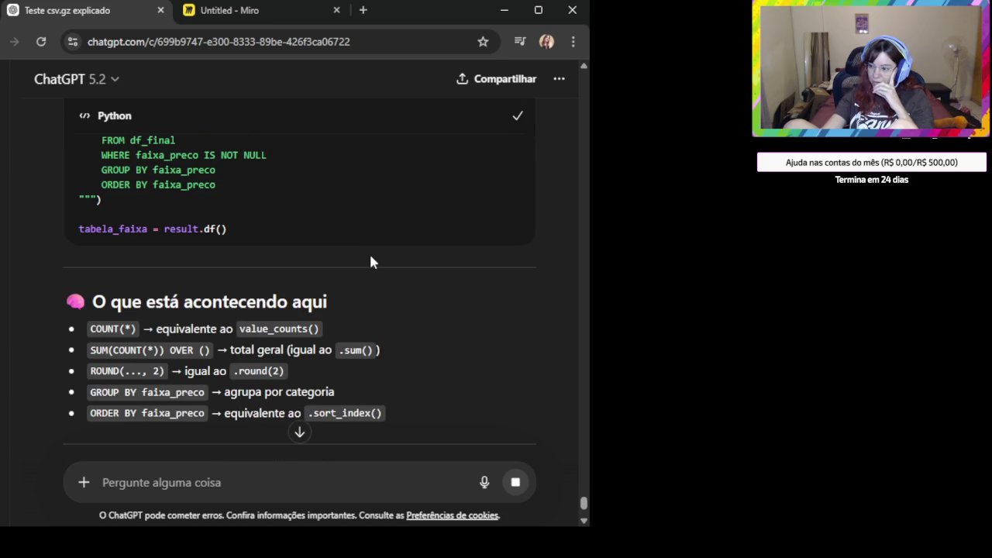
{"action": "scroll", "coordinate": [246, 268], "scroll_direction": "down", "scroll_amount": 2}
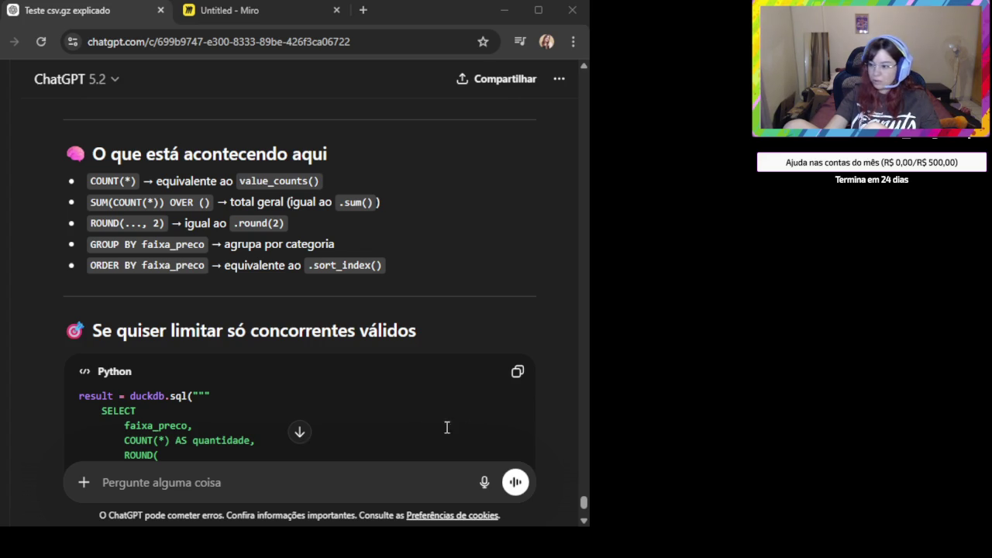
Scroll through the reply to review the 'Versão equivalente em DuckDB' query and expected results
{"action": "scroll", "coordinate": [360, 375], "scroll_direction": "down", "scroll_amount": 3}
{"action": "scroll", "coordinate": [349, 360], "scroll_direction": "down", "scroll_amount": 2}
{"action": "scroll", "coordinate": [332, 342], "scroll_direction": "down", "scroll_amount": 2}
{"action": "scroll", "coordinate": [333, 372], "scroll_direction": "up", "scroll_amount": 1}
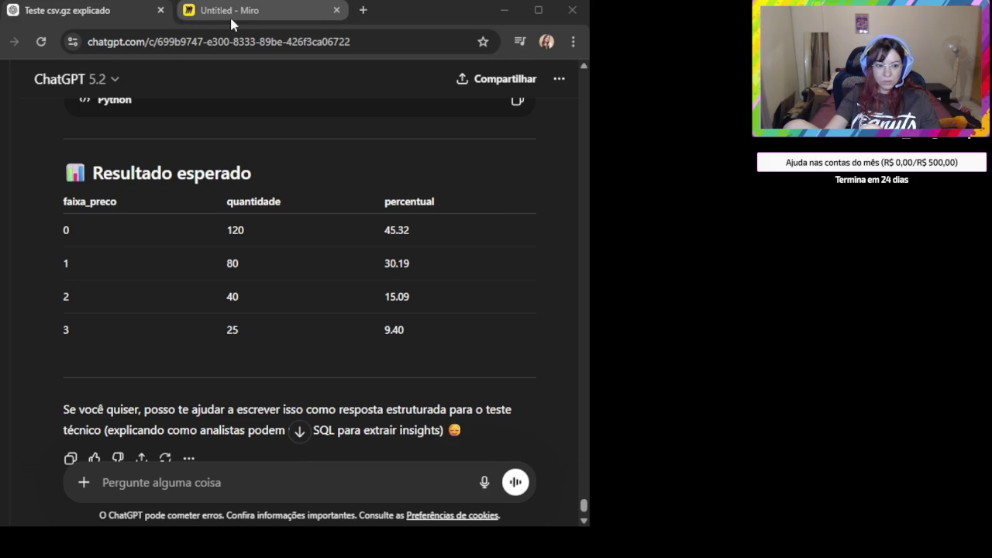
{"action": "mouse_move", "coordinate": [397, 230]}
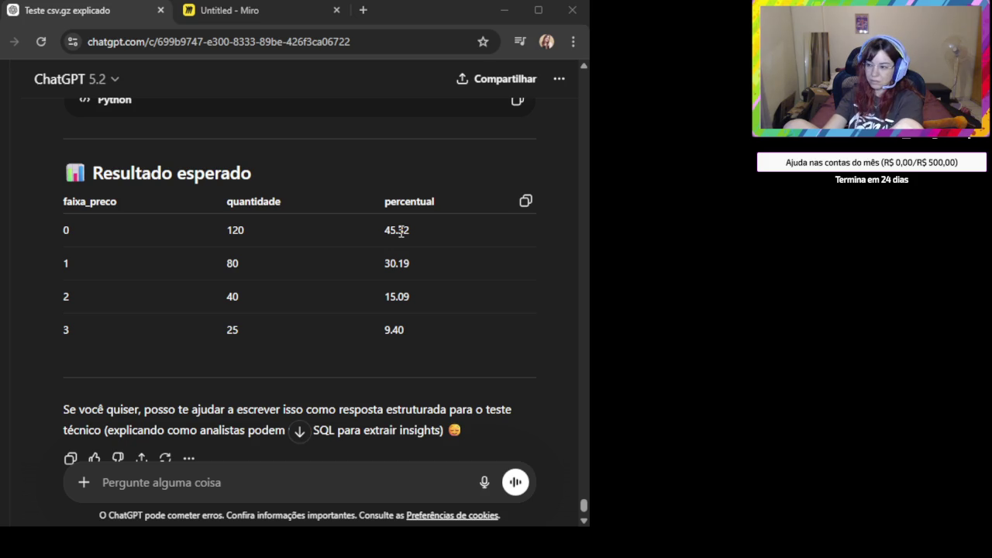
{"action": "scroll", "coordinate": [399, 231], "scroll_direction": "up", "scroll_amount": 2}
{"action": "scroll", "coordinate": [383, 243], "scroll_direction": "up", "scroll_amount": 3}
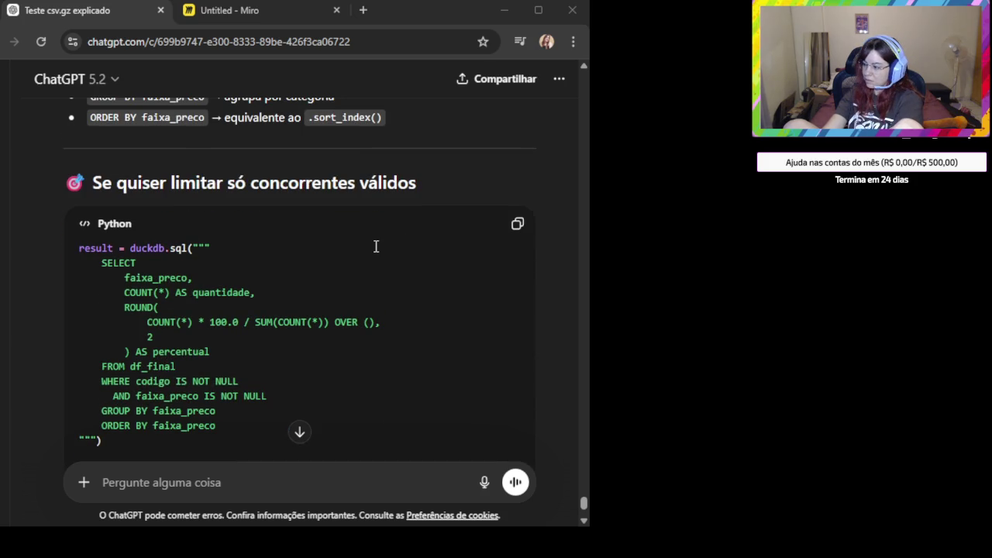
{"action": "scroll", "coordinate": [376, 246], "scroll_direction": "down", "scroll_amount": 1}
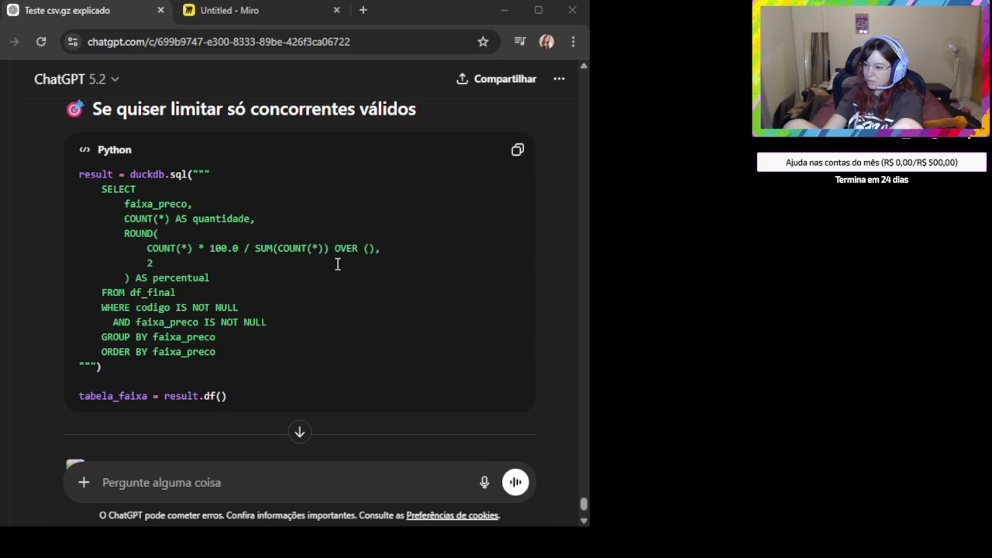
{"action": "scroll", "coordinate": [306, 239], "scroll_direction": "up", "scroll_amount": 1}
{"action": "scroll", "coordinate": [301, 239], "scroll_direction": "up", "scroll_amount": 1}
{"action": "scroll", "coordinate": [302, 241], "scroll_direction": "up", "scroll_amount": 2}
{"action": "scroll", "coordinate": [302, 241], "scroll_direction": "up", "scroll_amount": 2}
{"action": "scroll", "coordinate": [302, 240], "scroll_direction": "up", "scroll_amount": 2}
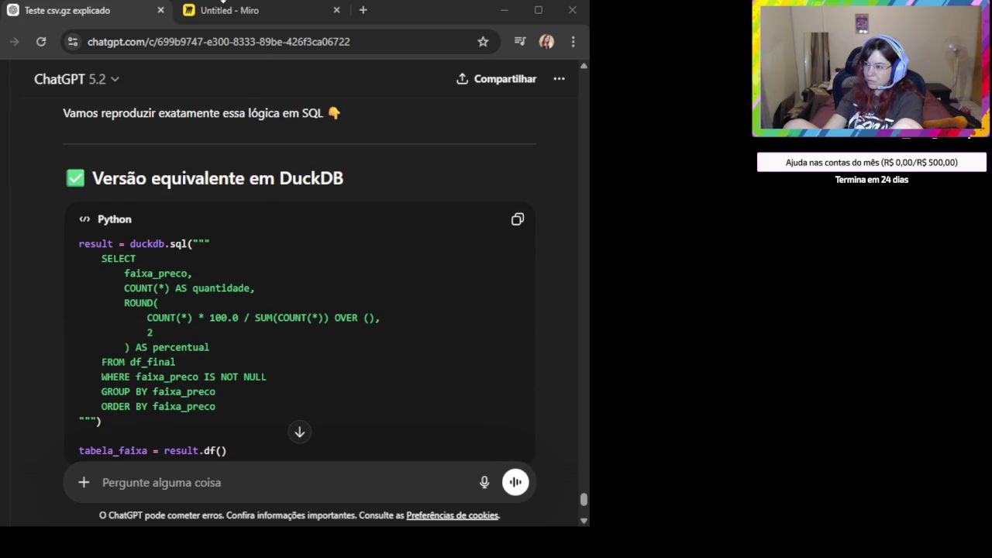
{"action": "left_click", "coordinate": [245, 14]}
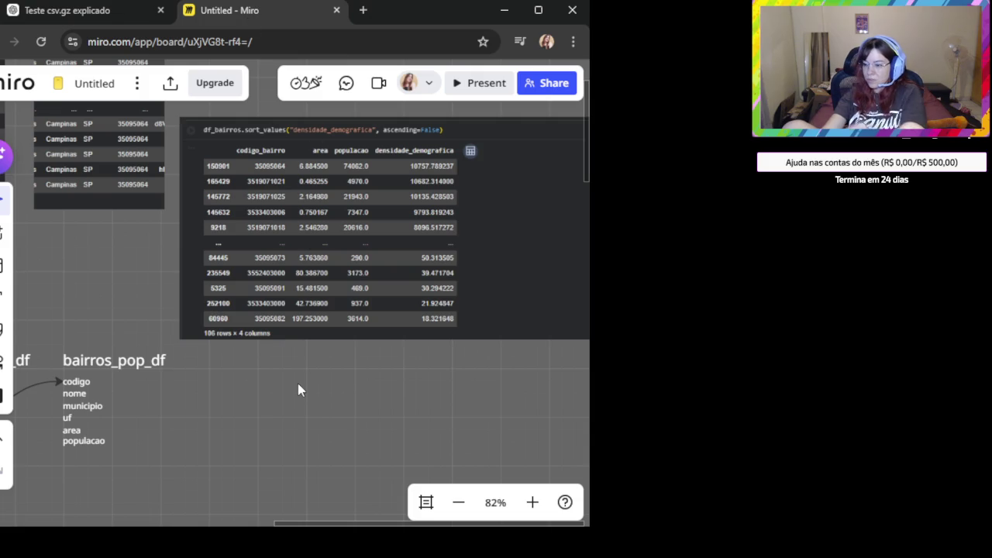
Paste the tabela_faixa.head() output image and align it below the densidade_demografica table
{"action": "key", "text": "ctrl+v"}
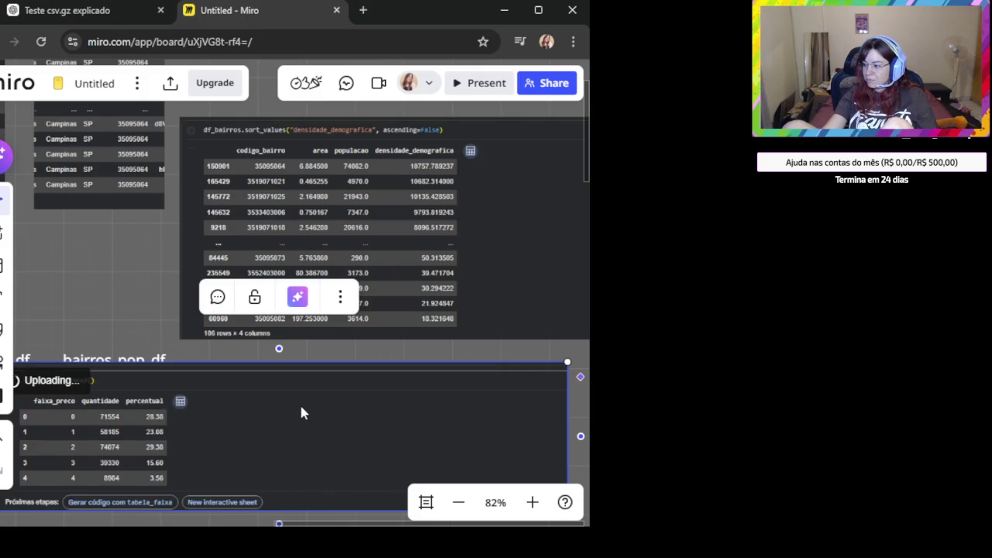
{"action": "scroll", "coordinate": [300, 405], "scroll_direction": "down", "scroll_amount": 2}
{"action": "left_click_drag", "start_coordinate": [308, 421], "coordinate": [518, 411]}
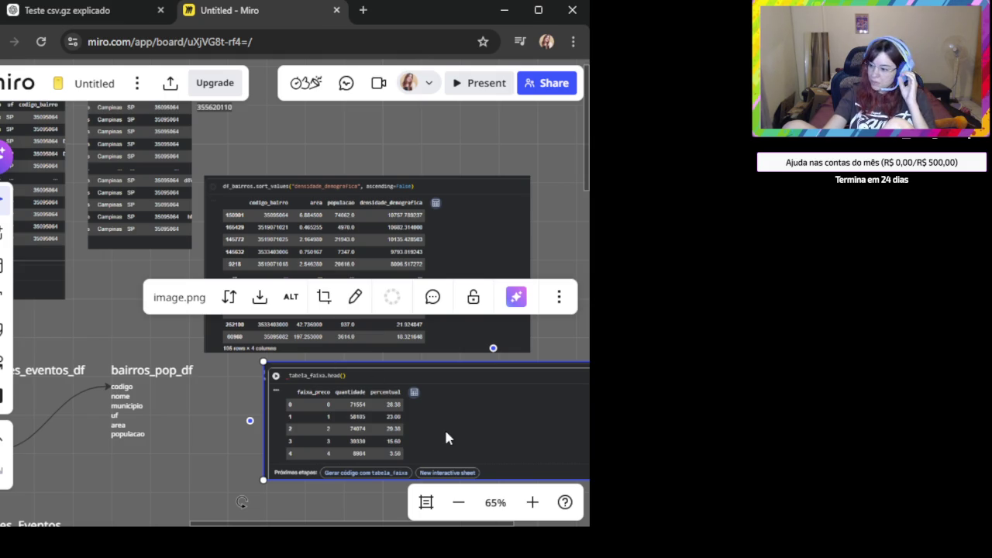
{"action": "scroll", "coordinate": [424, 431], "scroll_direction": "up", "scroll_amount": 2}
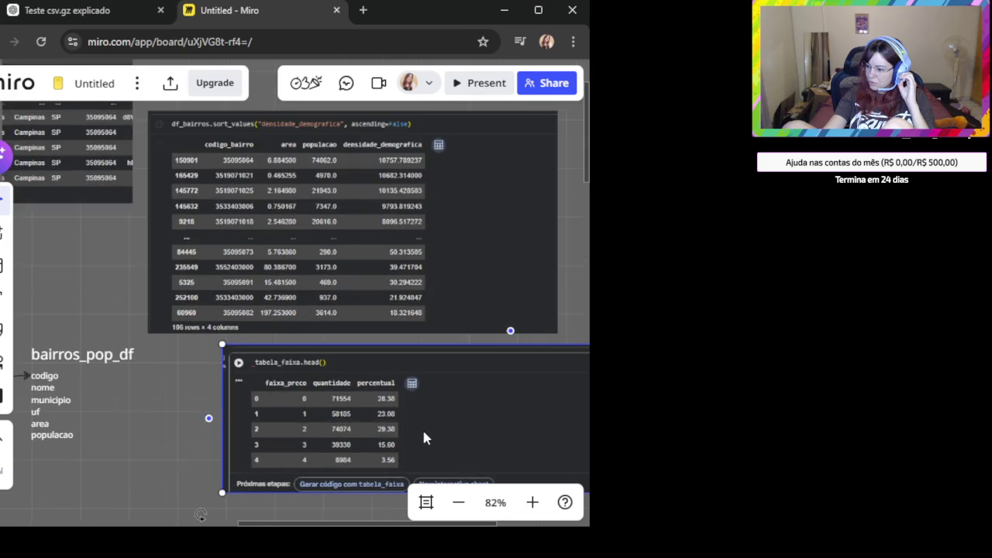
{"action": "scroll", "coordinate": [423, 431], "scroll_direction": "up", "scroll_amount": 1}
{"action": "left_click_drag", "start_coordinate": [411, 432], "coordinate": [349, 457]}
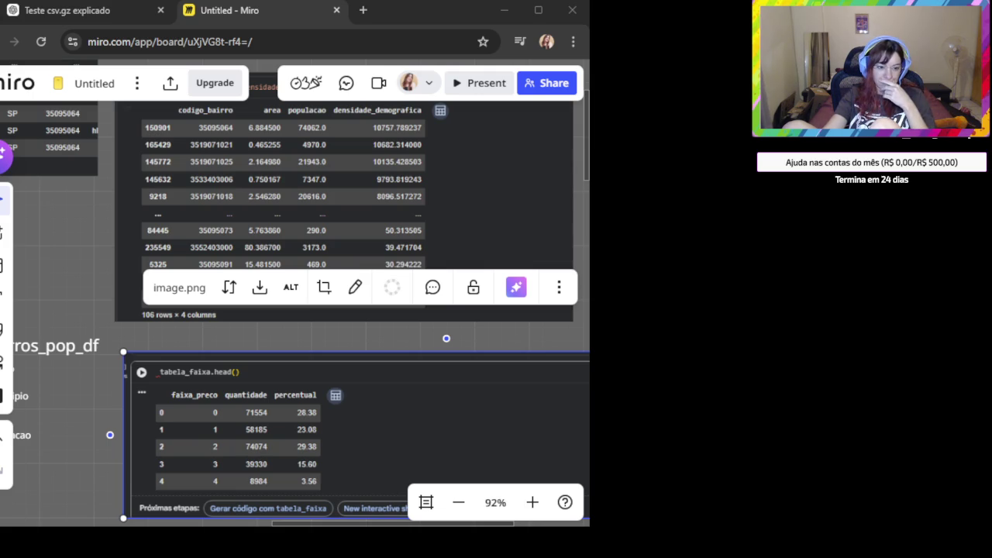
{"action": "left_click_drag", "start_coordinate": [363, 438], "coordinate": [327, 429]}
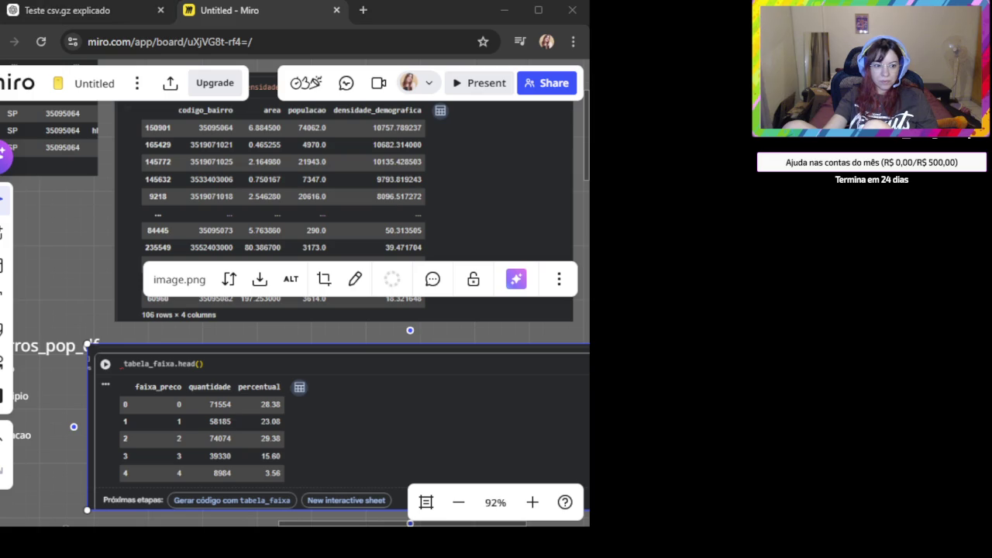
{"action": "left_click", "coordinate": [336, 307]}
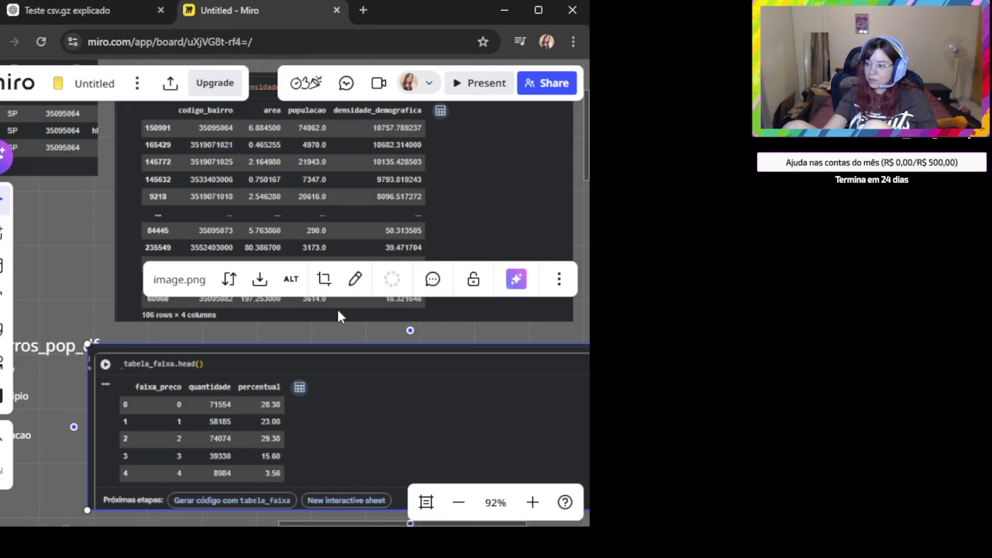
Paste the faixa_counts/faixa_percent output image and position it beside the tabela_faixa table
{"action": "left_click", "coordinate": [320, 339]}
{"action": "scroll", "coordinate": [313, 385], "scroll_direction": "down", "scroll_amount": 2}
{"action": "scroll", "coordinate": [315, 395], "scroll_direction": "down", "scroll_amount": 1}
{"action": "scroll", "coordinate": [299, 328], "scroll_direction": "down", "scroll_amount": 3}
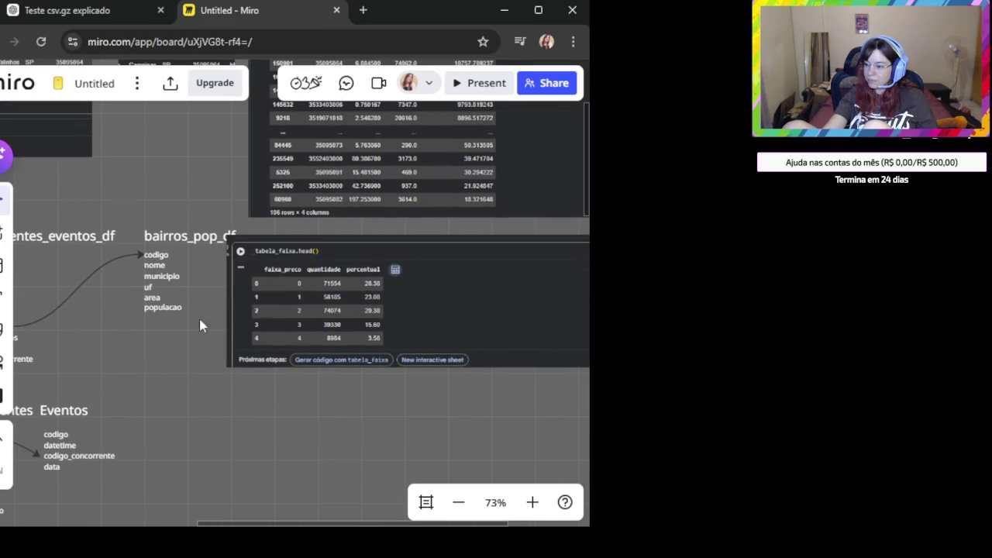
{"action": "key", "text": "ctrl+v"}
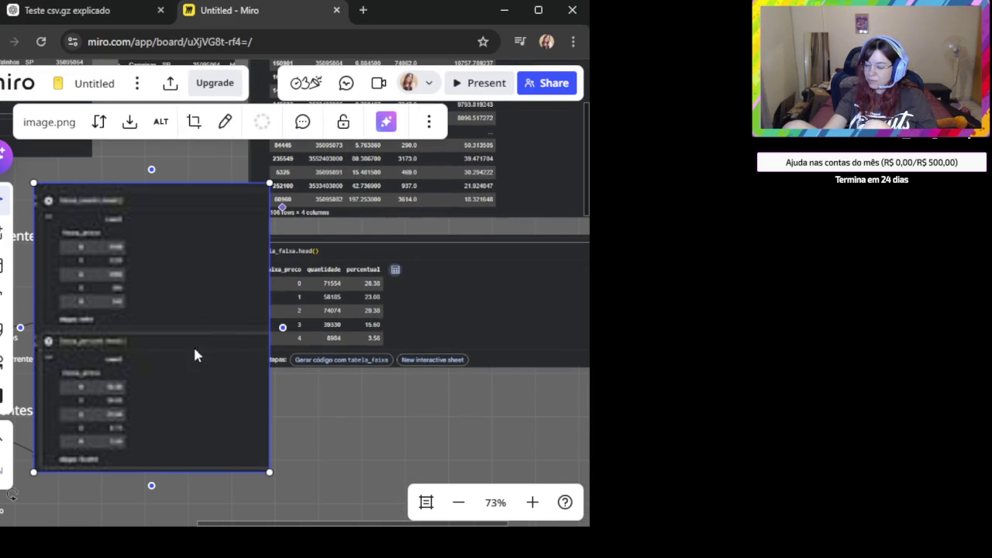
{"action": "scroll", "coordinate": [165, 325], "scroll_direction": "up", "scroll_amount": 2}
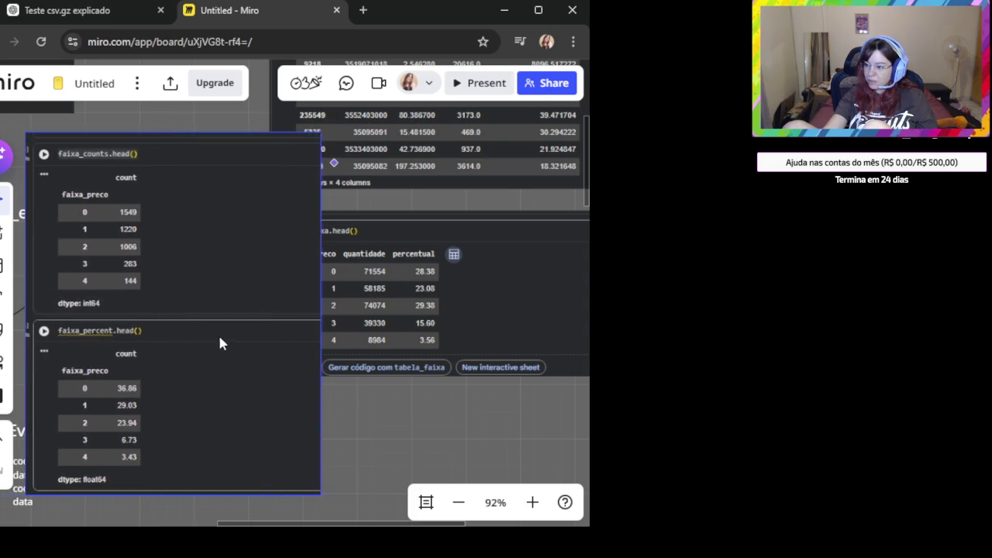
{"action": "left_click_drag", "start_coordinate": [186, 331], "coordinate": [255, 332]}
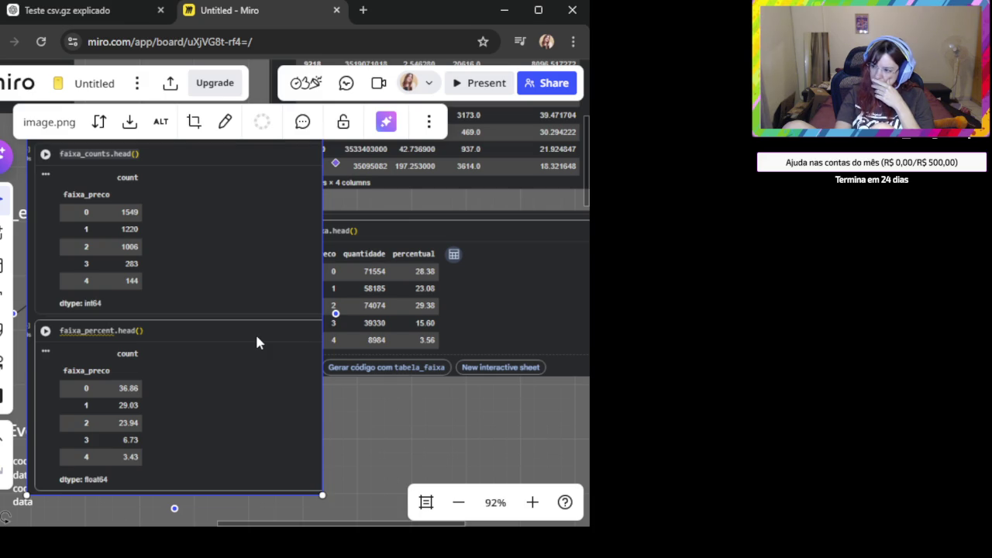
{"action": "mouse_move", "coordinate": [257, 342]}
{"action": "left_mouse_down"}
{"action": "mouse_move", "coordinate": [199, 365]}
{"action": "mouse_move", "coordinate": [235, 353]}
{"action": "left_mouse_up"}
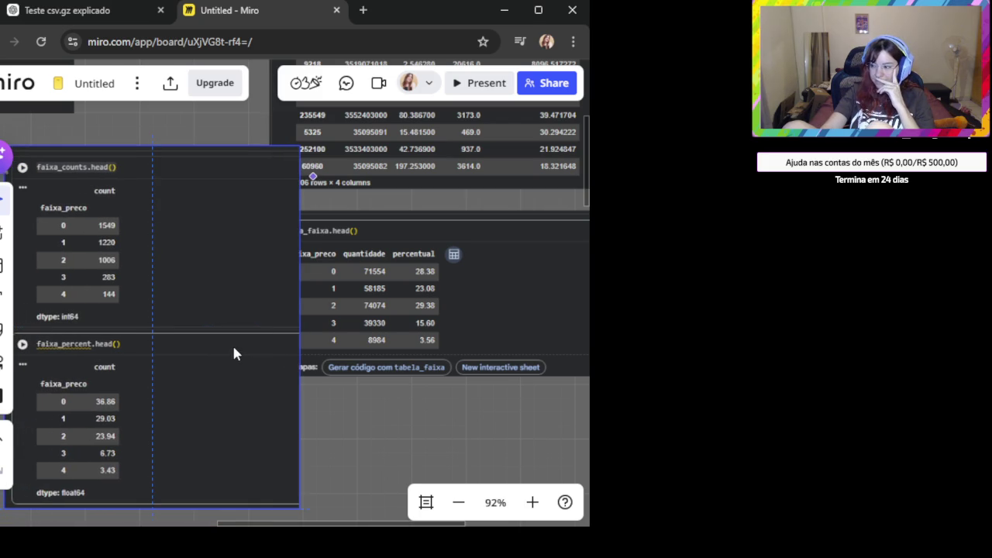
{"action": "left_click_drag", "start_coordinate": [234, 348], "coordinate": [234, 348]}
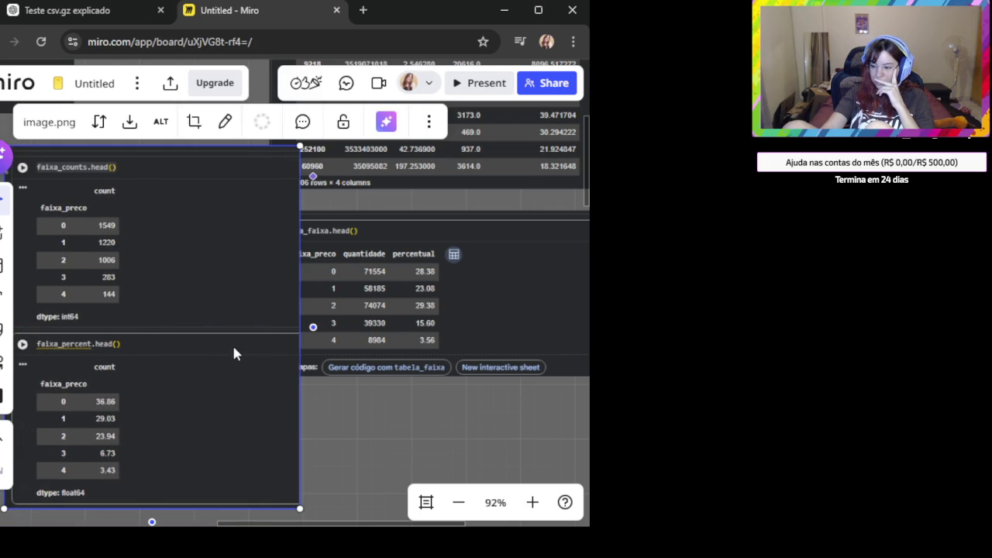
Send 'o esperado é esse:' with the expected faixa_counts/faixa_percent screenshot attached
{"action": "left_click", "coordinate": [107, 16]}
{"action": "left_click", "coordinate": [300, 432]}
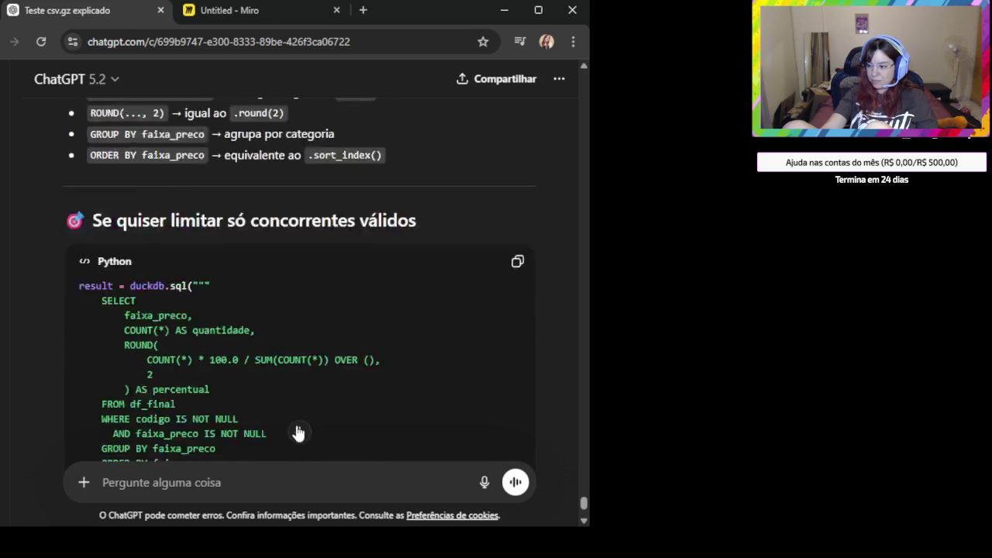
{"action": "left_click", "coordinate": [282, 491]}
{"action": "type", "text": "o esperado é esse:"}
{"action": "key", "text": "shift+Return"}
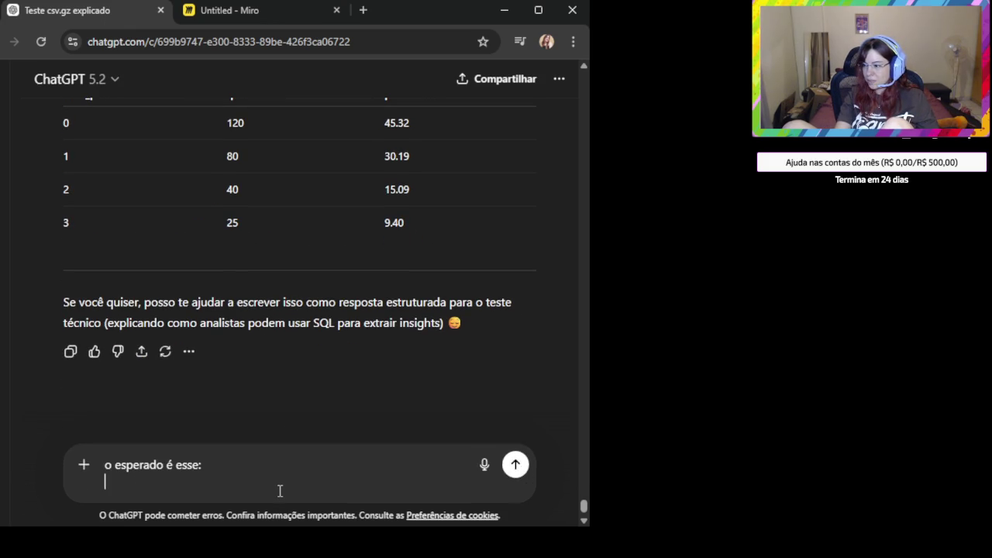
{"action": "key", "text": "ctrl+v"}
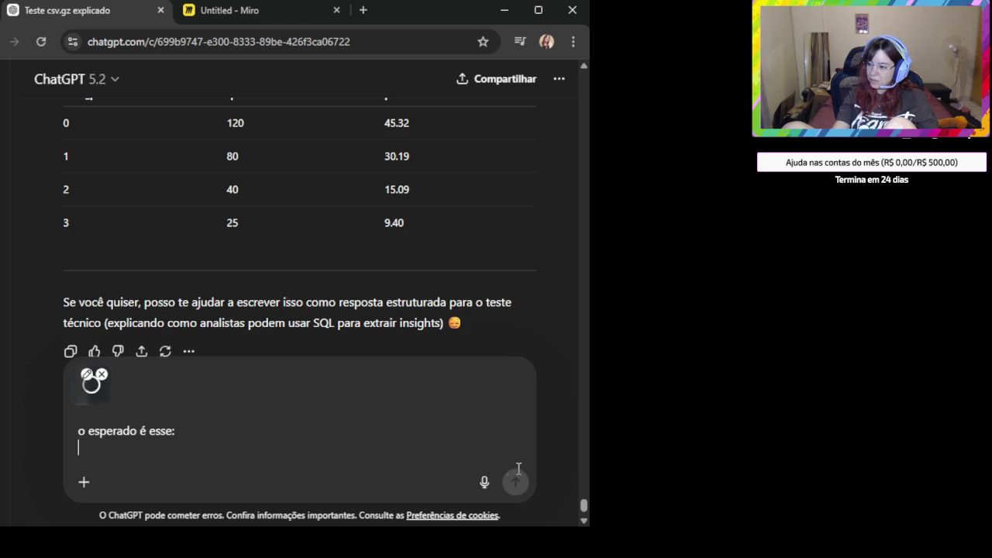
{"action": "left_click", "coordinate": [515, 483]}
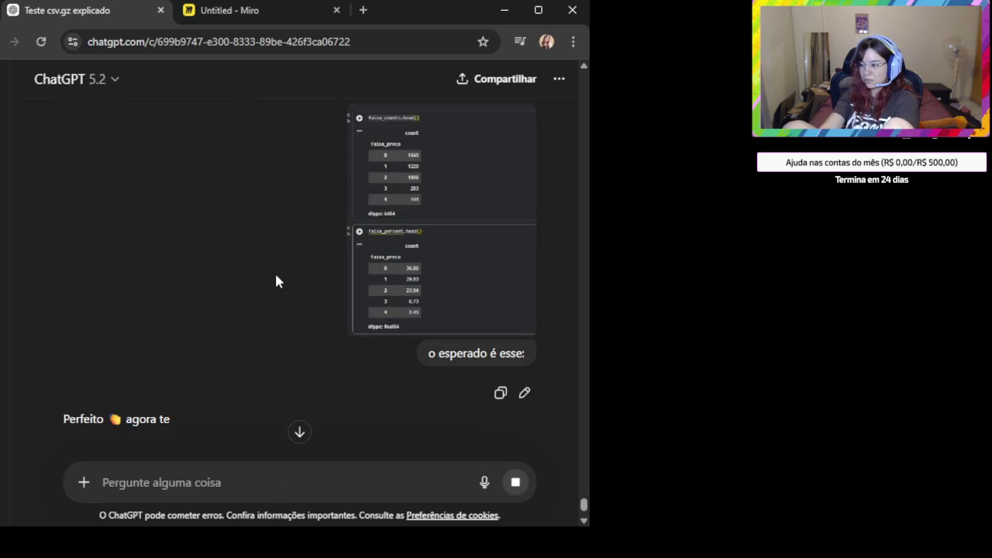
{"action": "left_click", "coordinate": [269, 21]}
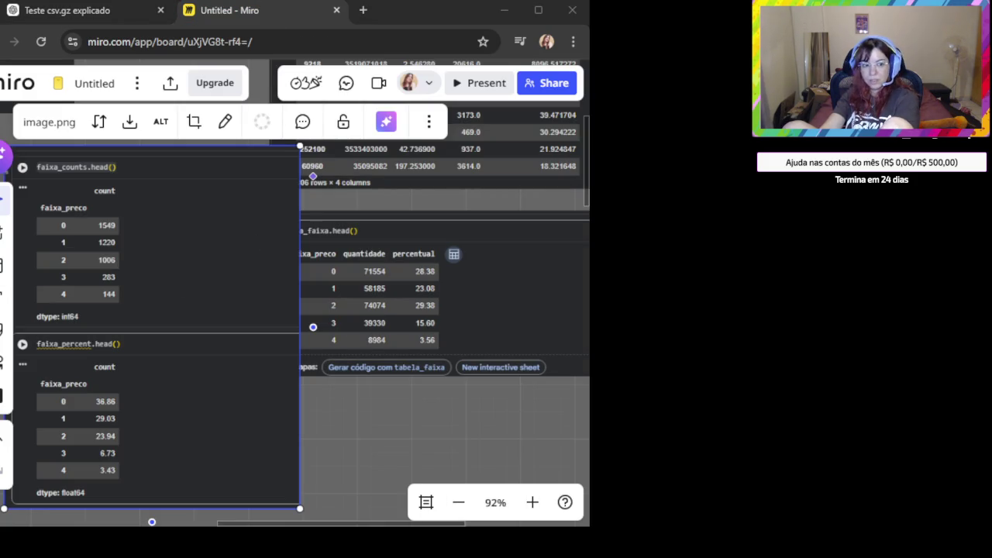
{"action": "left_click", "coordinate": [81, 11]}
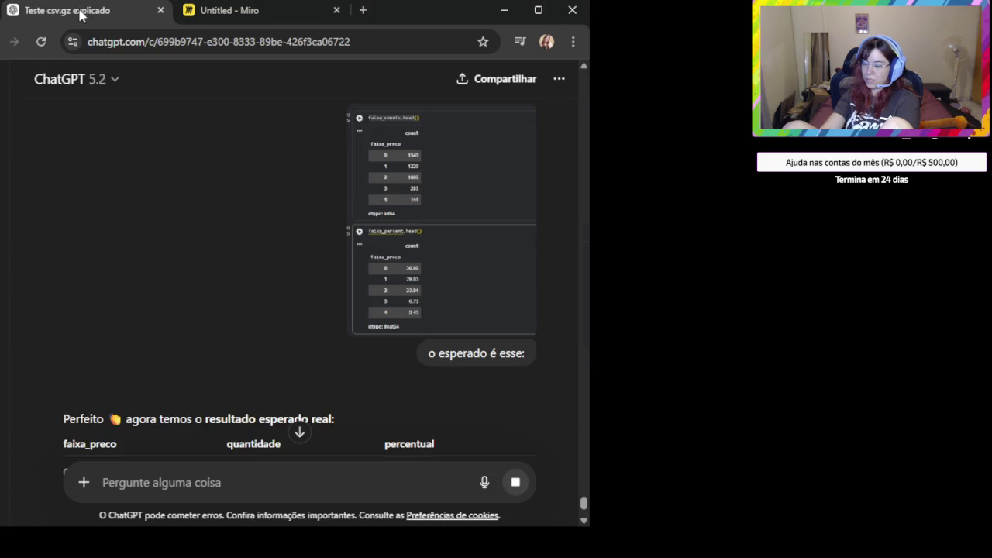
Copy the 'Query SQL equivalente ao seu Pandas' DuckDB code counting faixa_preco from concorrentes_df
{"action": "scroll", "coordinate": [296, 291], "scroll_direction": "down", "scroll_amount": 4}
{"action": "scroll", "coordinate": [297, 291], "scroll_direction": "down", "scroll_amount": 2}
{"action": "scroll", "coordinate": [292, 295], "scroll_direction": "up", "scroll_amount": 2}
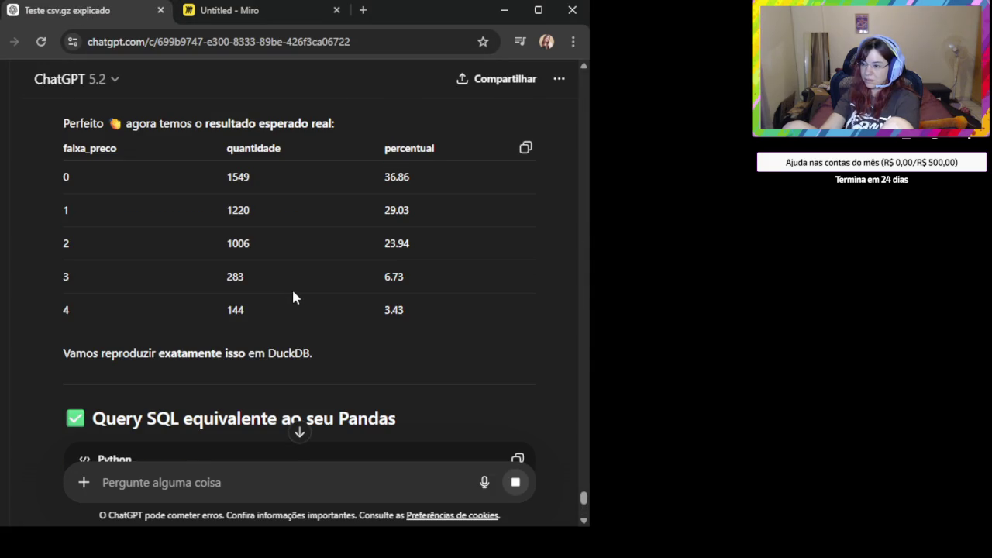
{"action": "scroll", "coordinate": [293, 297], "scroll_direction": "down", "scroll_amount": 2}
{"action": "scroll", "coordinate": [297, 302], "scroll_direction": "down", "scroll_amount": 1}
{"action": "scroll", "coordinate": [296, 302], "scroll_direction": "down", "scroll_amount": 1}
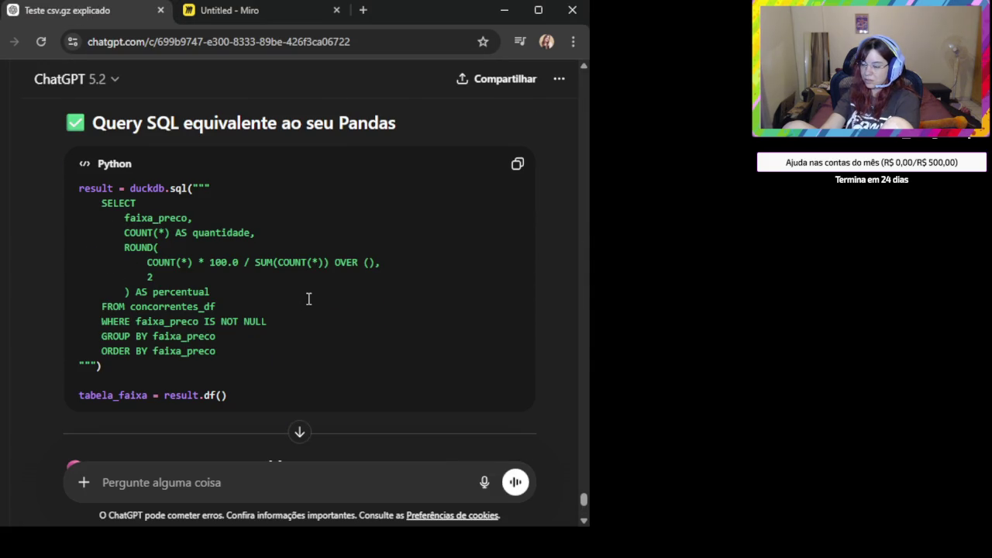
{"action": "left_click", "coordinate": [517, 165]}
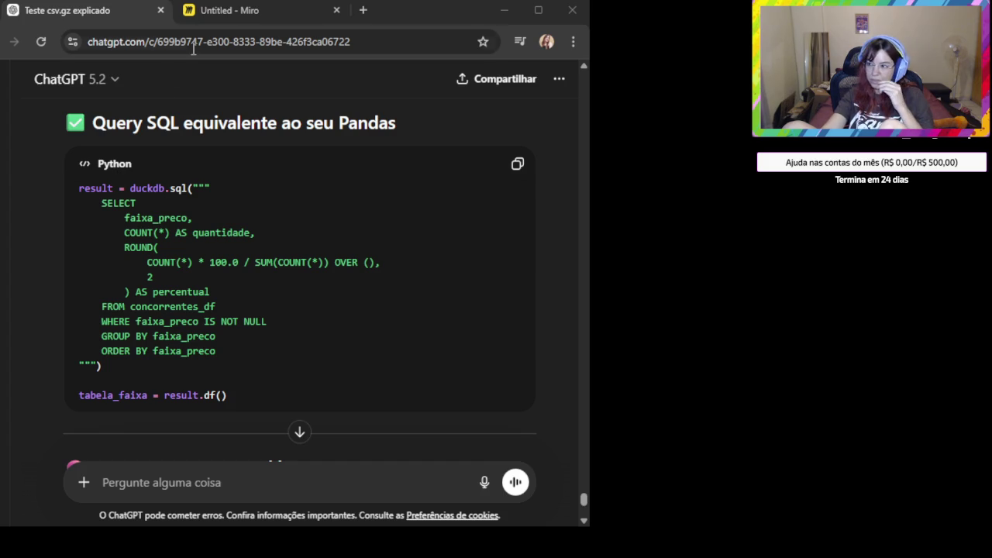
Select the tabela_faixa result image on the Miro board, then return to the chat
{"action": "left_click", "coordinate": [248, 10]}
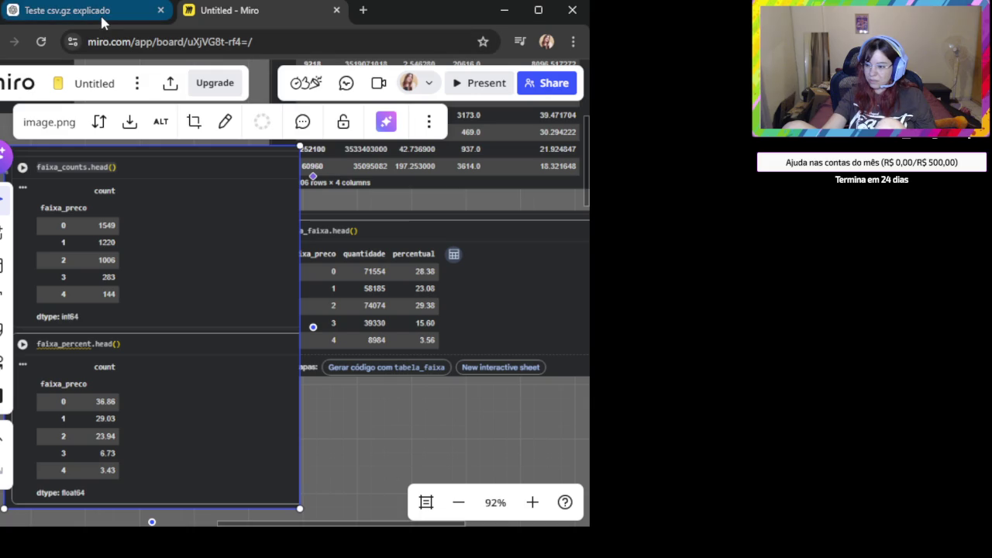
{"action": "left_click", "coordinate": [452, 299]}
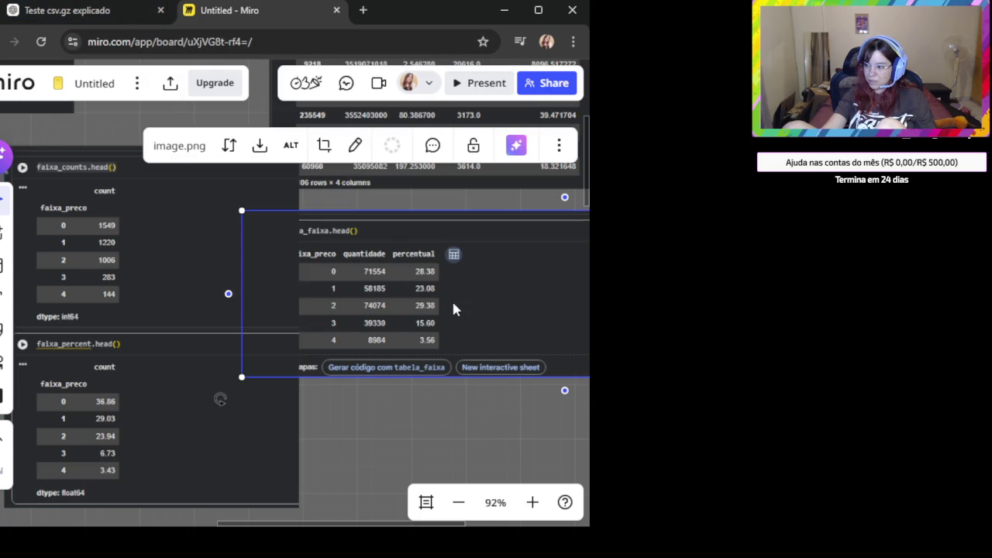
{"action": "left_click", "coordinate": [92, 11]}
{"action": "scroll", "coordinate": [310, 326], "scroll_direction": "down", "scroll_amount": 5}
Copy the Pandas-identical DuckDB variant aliasing quantidade and "percentual (%)"
{"action": "scroll", "coordinate": [314, 333], "scroll_direction": "down", "scroll_amount": 1}
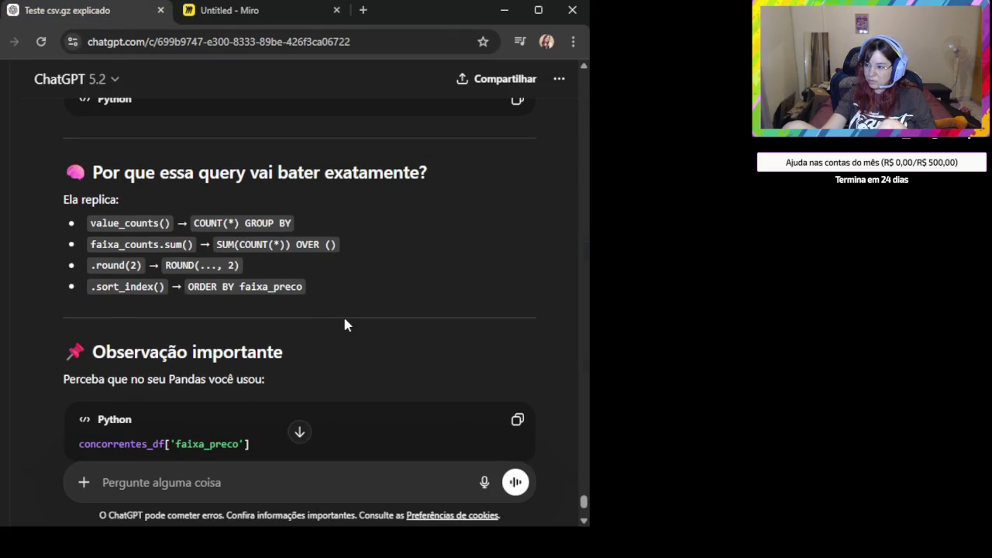
{"action": "scroll", "coordinate": [349, 333], "scroll_direction": "down", "scroll_amount": 1}
{"action": "scroll", "coordinate": [354, 350], "scroll_direction": "down", "scroll_amount": 2}
{"action": "scroll", "coordinate": [356, 357], "scroll_direction": "down", "scroll_amount": 2}
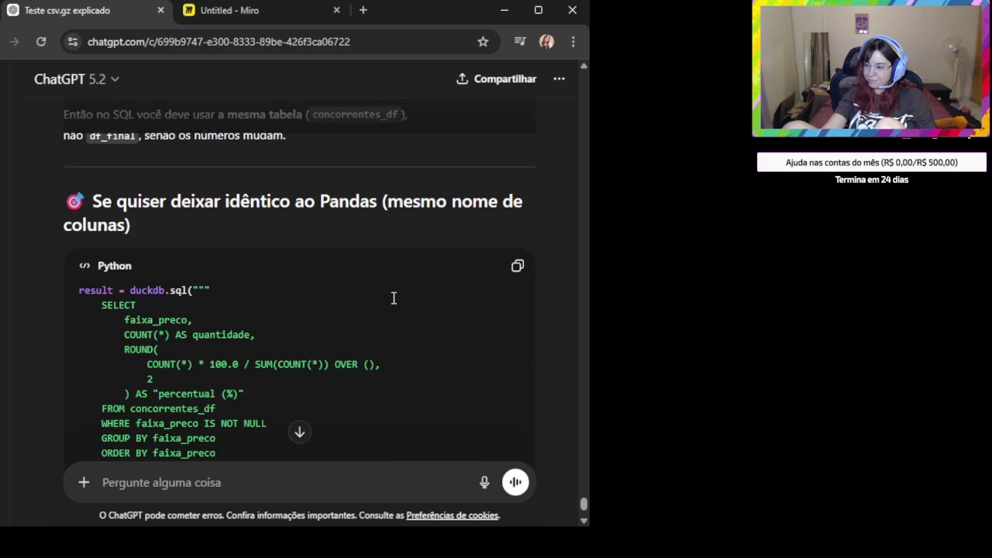
{"action": "scroll", "coordinate": [393, 299], "scroll_direction": "down", "scroll_amount": 1}
{"action": "scroll", "coordinate": [394, 300], "scroll_direction": "down", "scroll_amount": 1}
{"action": "scroll", "coordinate": [394, 300], "scroll_direction": "up", "scroll_amount": 1}
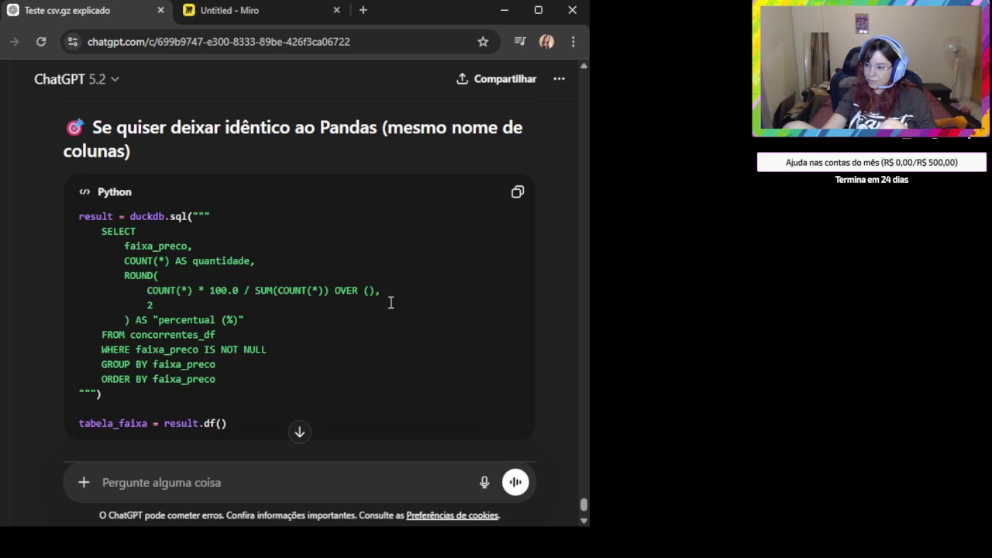
{"action": "scroll", "coordinate": [388, 306], "scroll_direction": "down", "scroll_amount": 1}
{"action": "left_click_drag", "start_coordinate": [168, 316], "coordinate": [105, 322]}
{"action": "scroll", "coordinate": [275, 311], "scroll_direction": "down", "scroll_amount": 2}
{"action": "scroll", "coordinate": [275, 311], "scroll_direction": "up", "scroll_amount": 3}
{"action": "triple_click", "coordinate": [244, 127]}
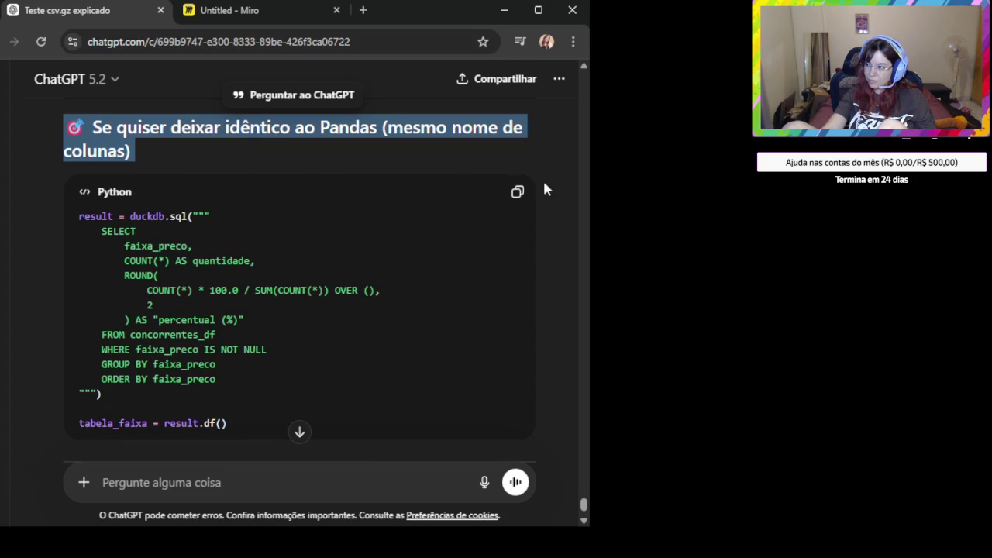
{"action": "left_click", "coordinate": [518, 192]}
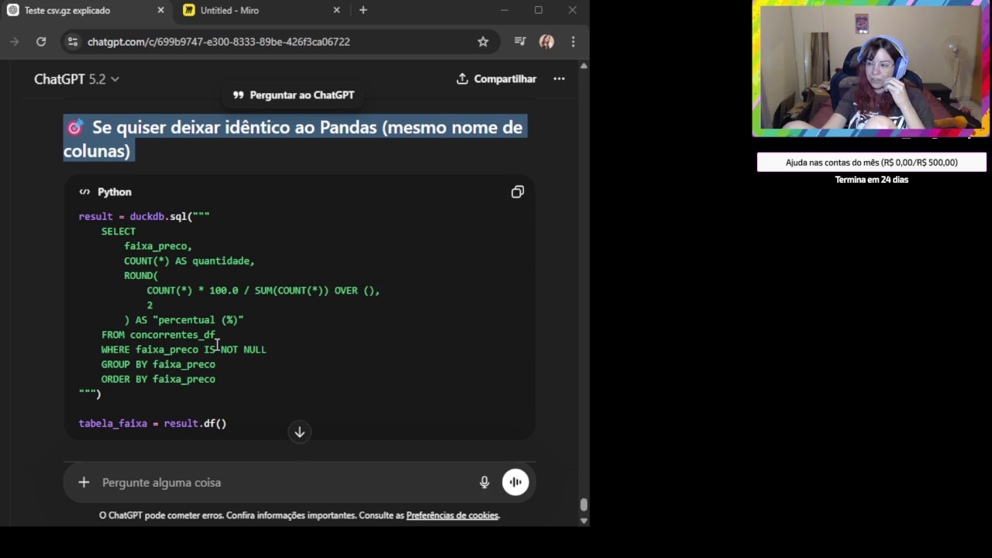
{"action": "scroll", "coordinate": [319, 371], "scroll_direction": "down", "scroll_amount": 3}
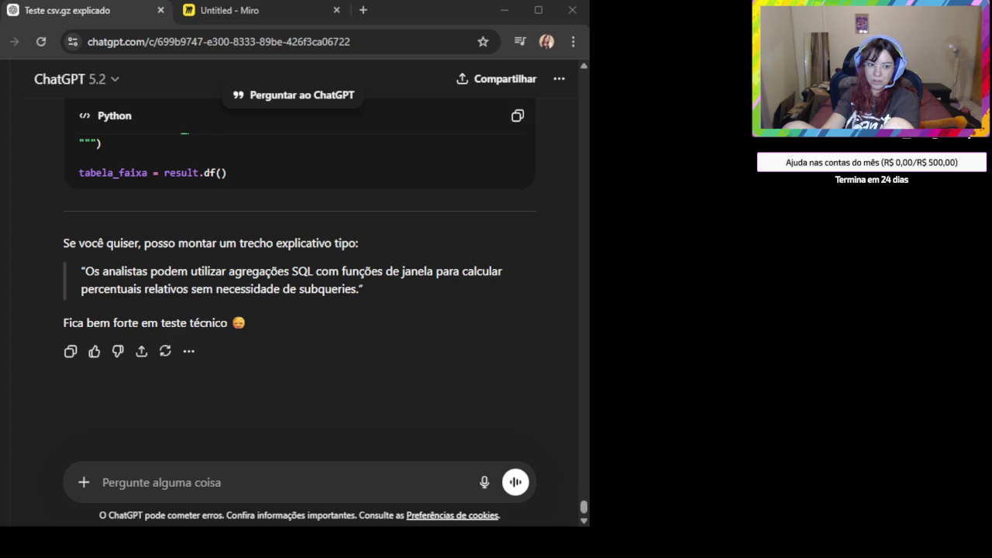
Draft 'Agora a segunda' followed by the question 'Como é o fluxo de pessoas nesses locais'
{"action": "left_click", "coordinate": [221, 485]}
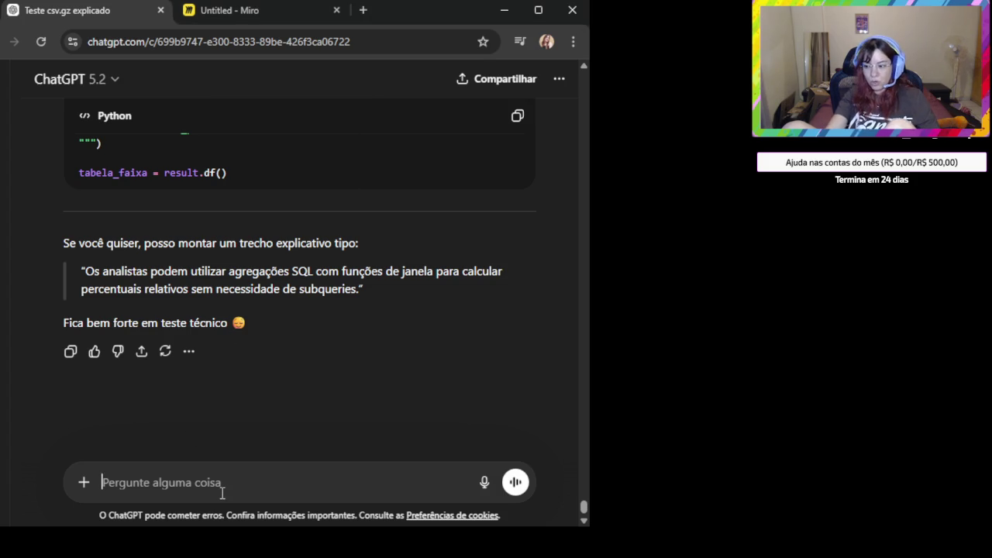
{"action": "type", "text": "Agora a segunda"}
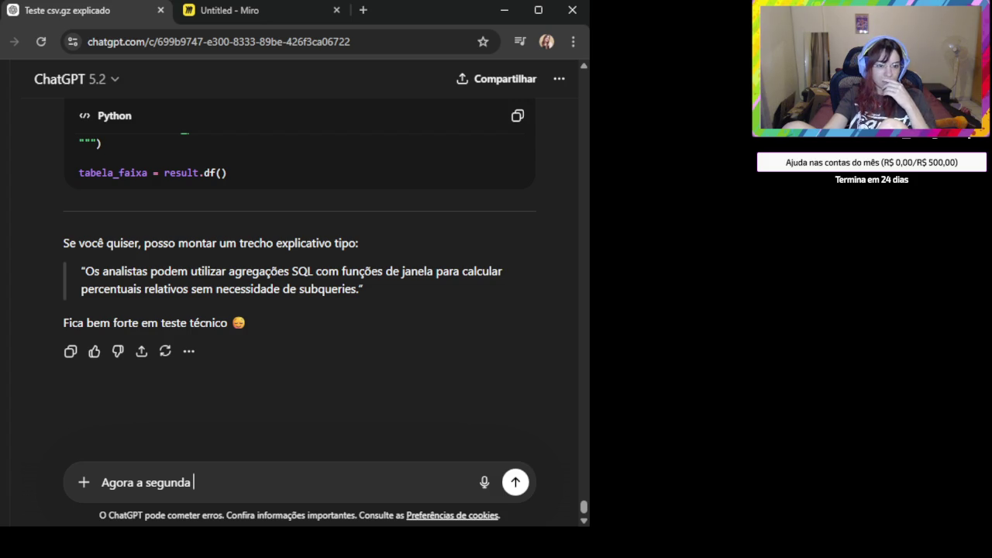
{"action": "key", "text": "alt+Tab"}
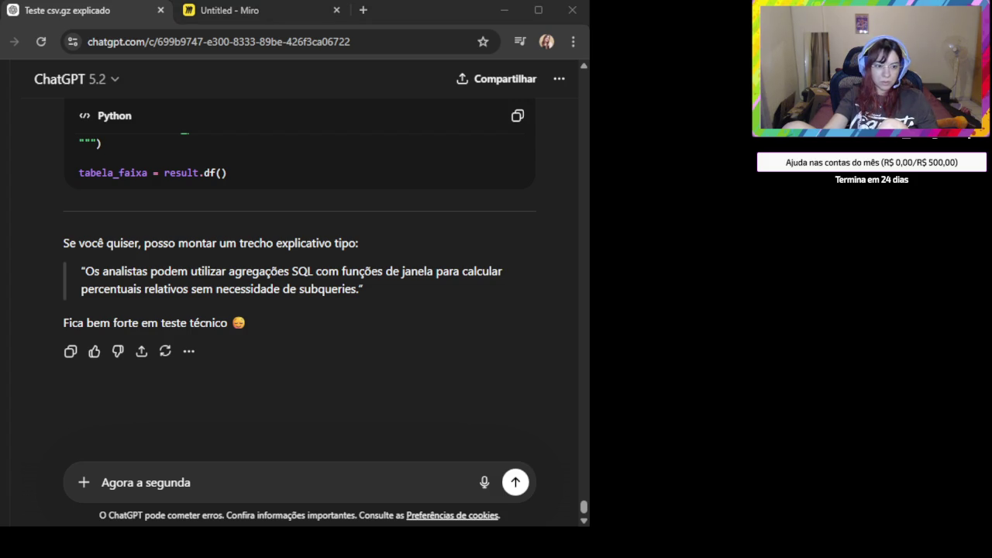
{"action": "left_click", "coordinate": [305, 494]}
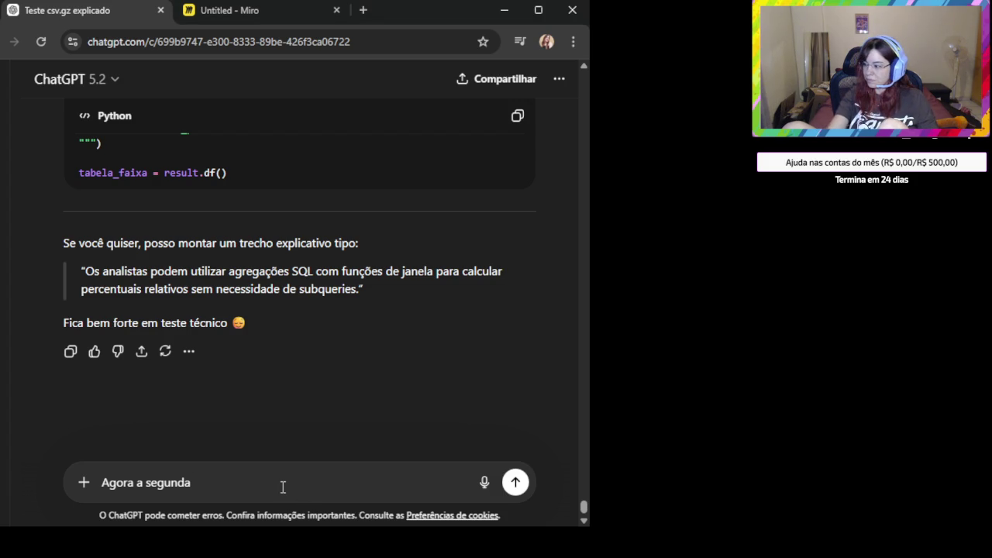
{"action": "key", "text": "shift+Return"}
{"action": "key", "text": "ctrl+v"}
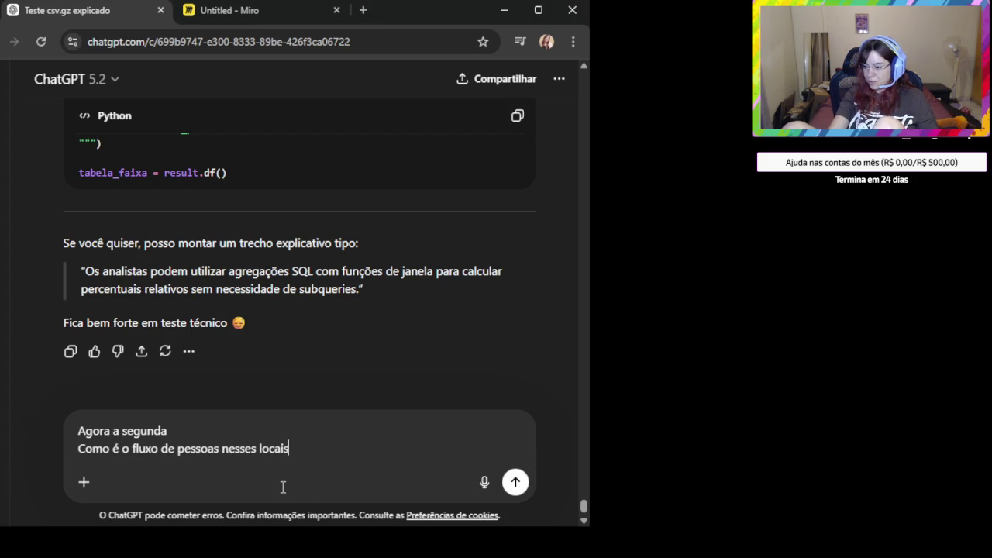
{"action": "key", "text": "shift+Return"}
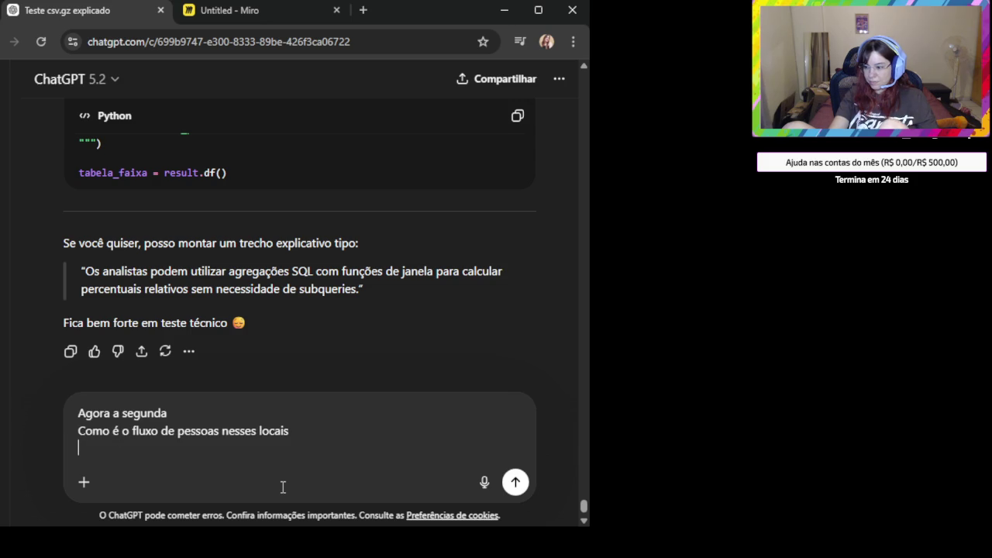
{"action": "key", "text": "shift+Return"}
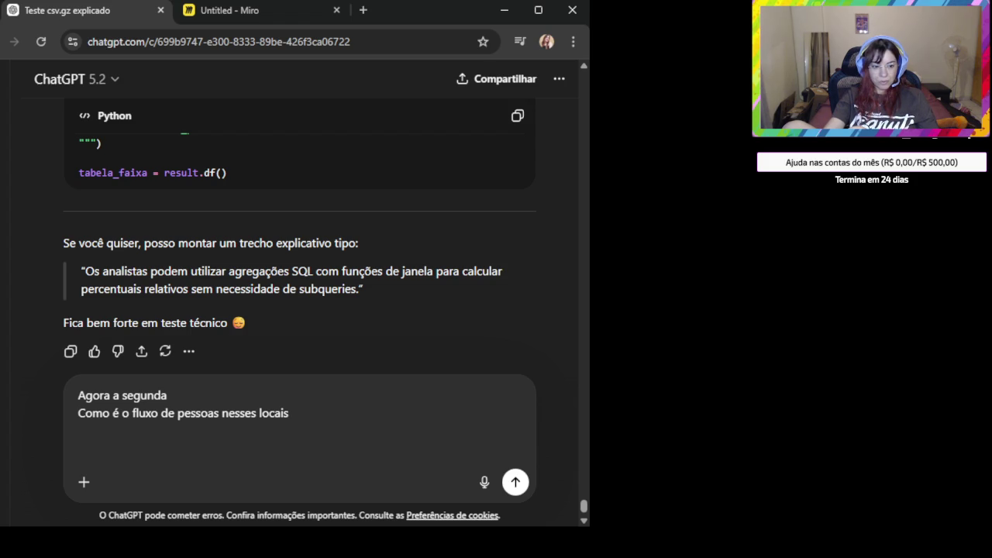
Attach two screenshots to the drafted foot-traffic message
{"action": "key", "text": "alt+Tab"}
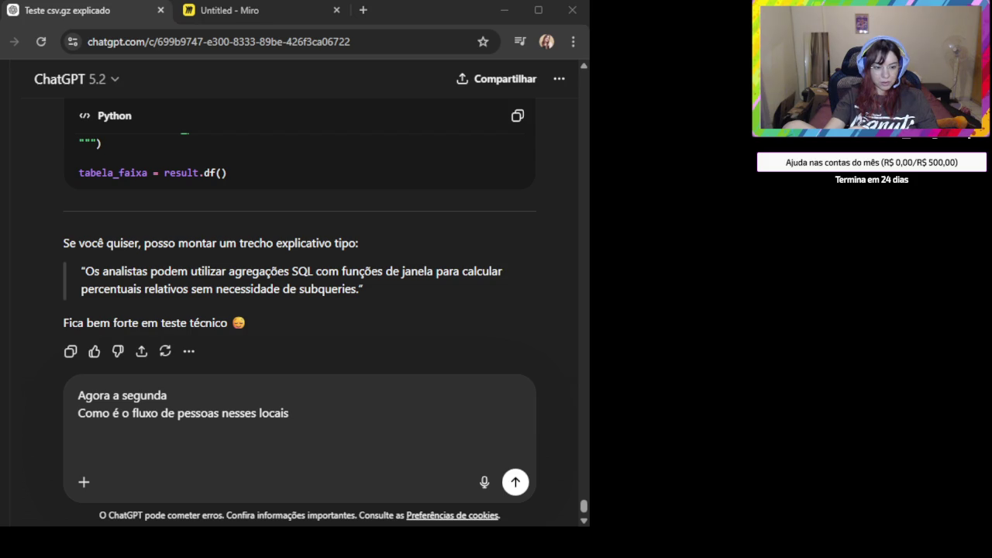
{"action": "left_click", "coordinate": [205, 458]}
{"action": "key", "text": "ctrl+v"}
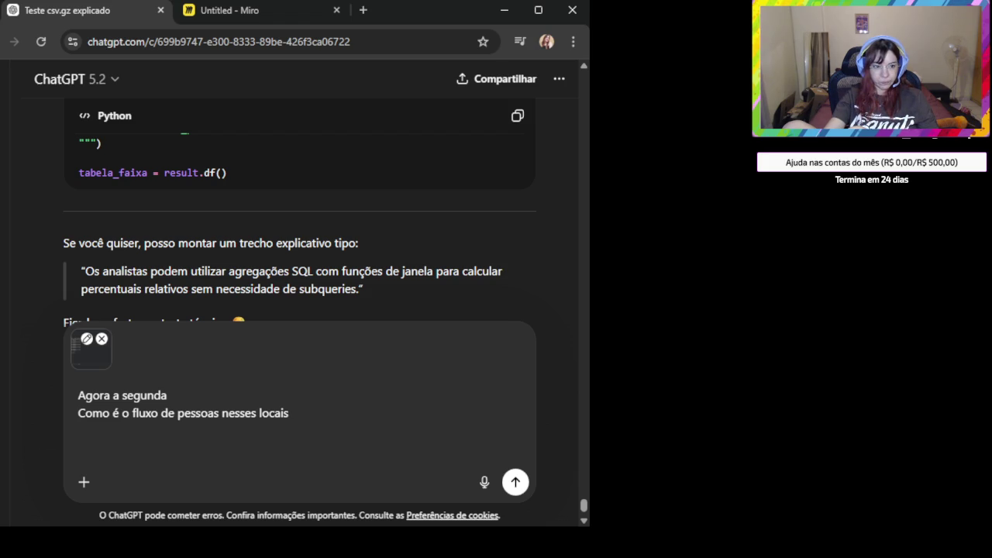
{"action": "key", "text": "alt+Tab"}
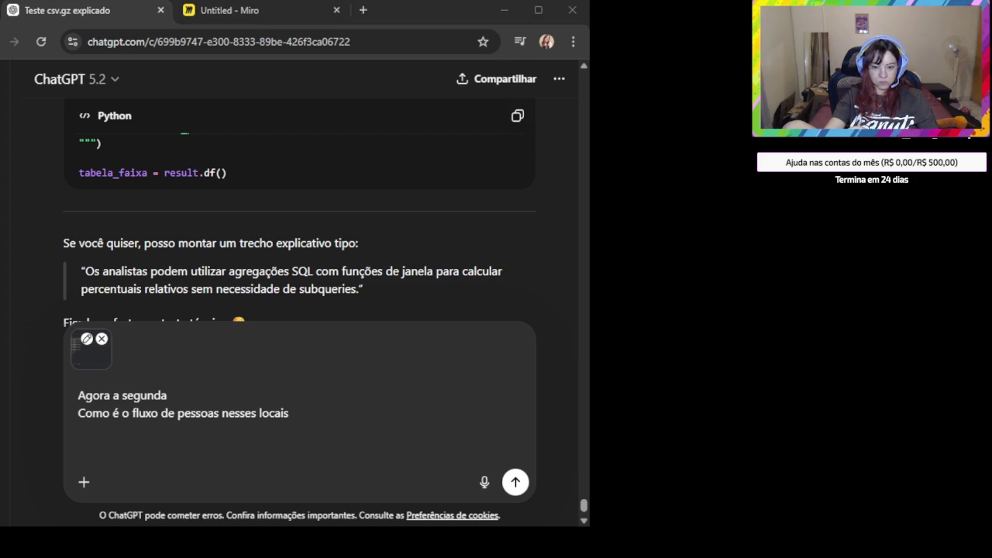
{"action": "key", "text": "alt+Tab"}
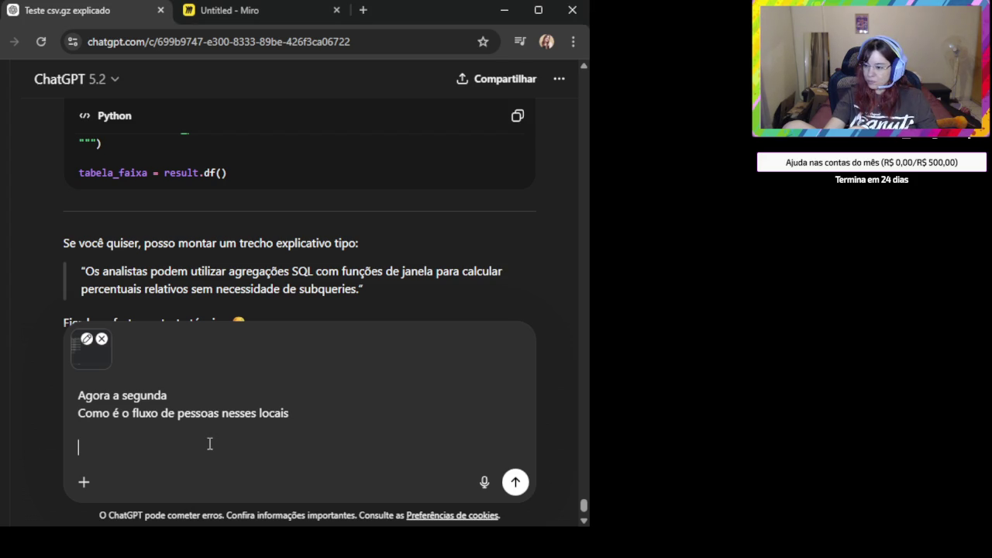
{"action": "key", "text": "ctrl+v"}
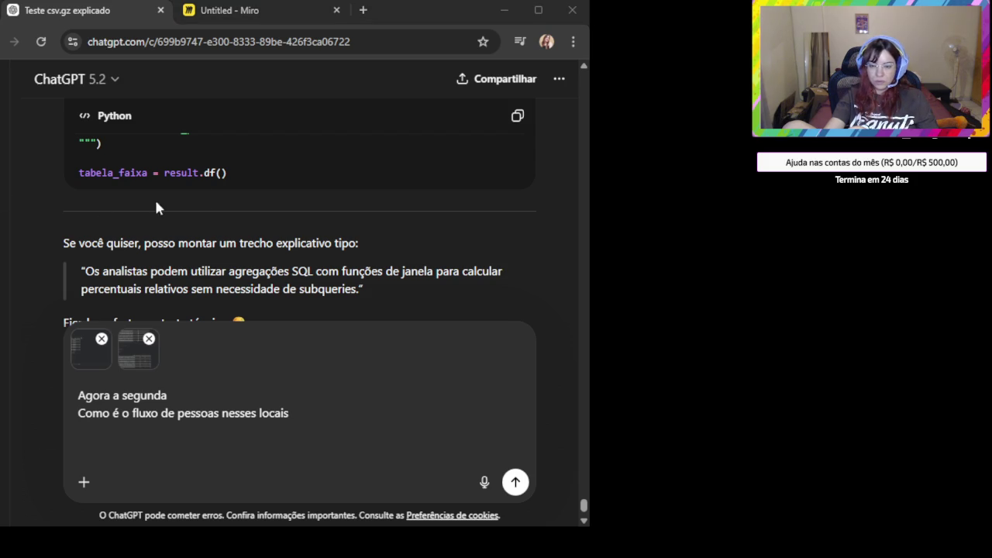
{"action": "left_click", "coordinate": [511, 485]}
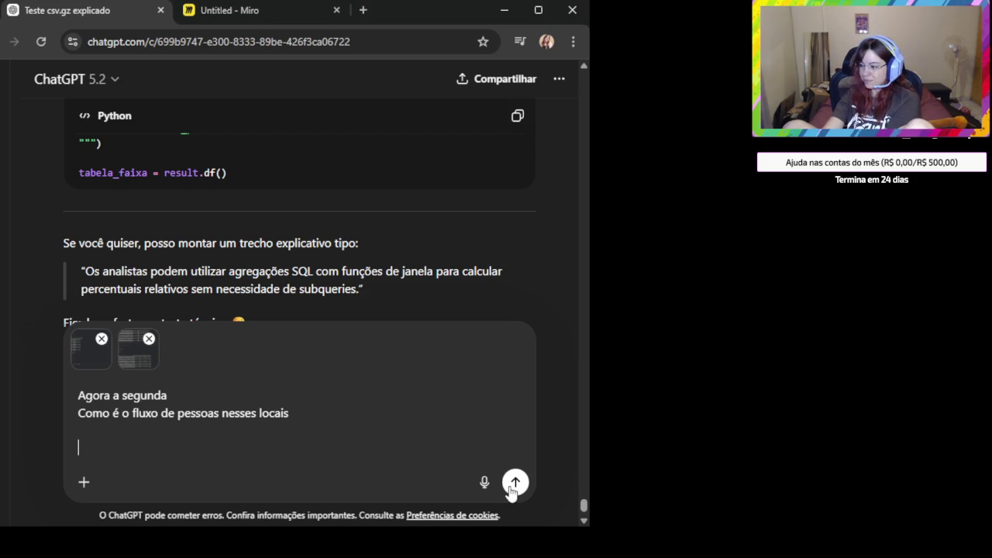
Send the foot-traffic question and read the DuckDB fluxo_diario daily-visits query
{"action": "left_click", "coordinate": [514, 483]}
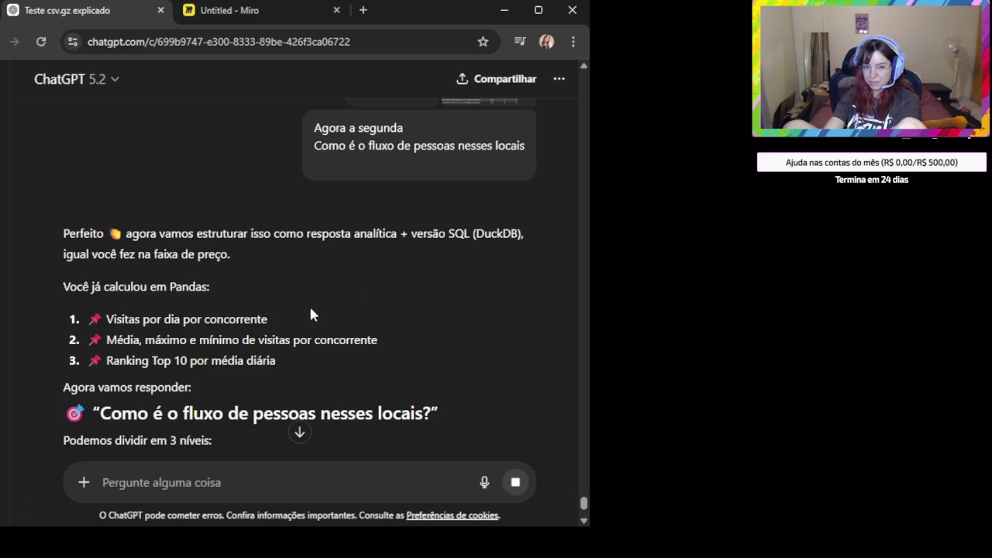
{"action": "scroll", "coordinate": [310, 314], "scroll_direction": "down", "scroll_amount": 1}
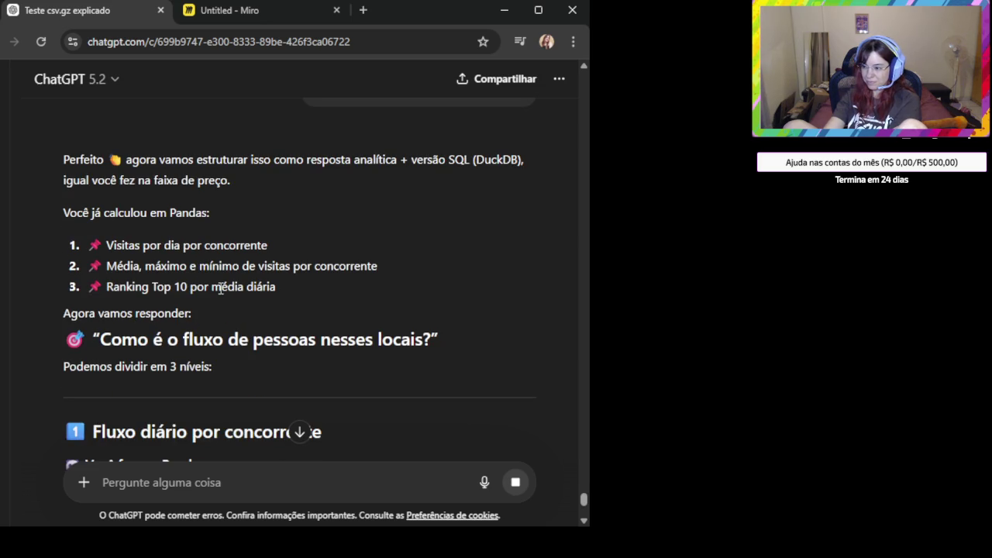
{"action": "scroll", "coordinate": [221, 289], "scroll_direction": "down", "scroll_amount": 2}
{"action": "scroll", "coordinate": [222, 288], "scroll_direction": "down", "scroll_amount": 1}
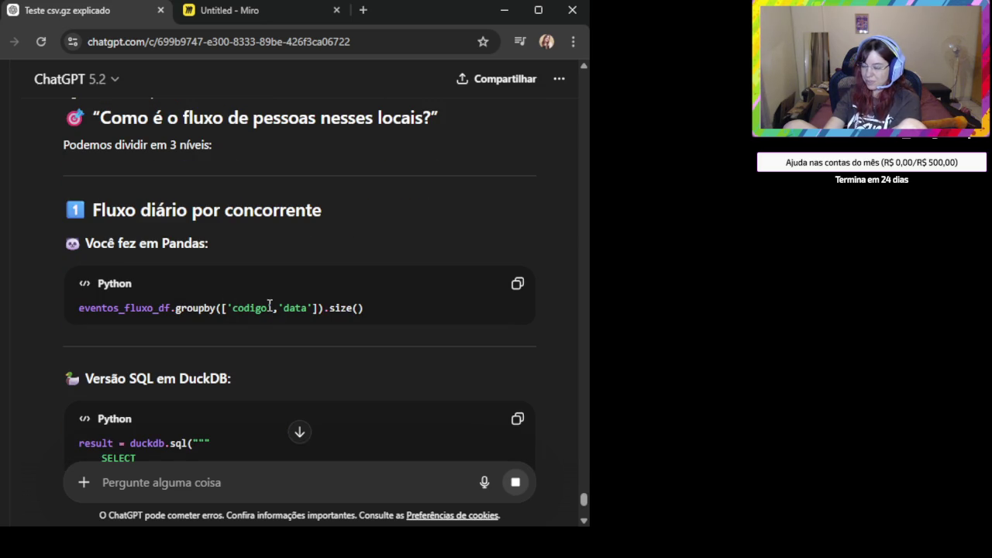
{"action": "scroll", "coordinate": [269, 305], "scroll_direction": "down", "scroll_amount": 2}
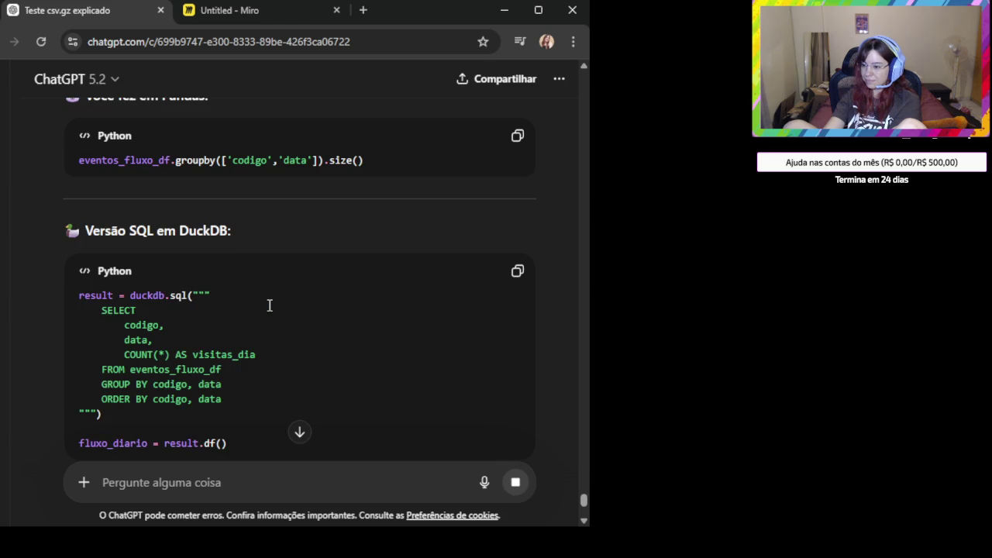
{"action": "scroll", "coordinate": [269, 304], "scroll_direction": "down", "scroll_amount": 2}
Review the section on average daily visits per location, highlighting its question
{"action": "scroll", "coordinate": [269, 304], "scroll_direction": "up", "scroll_amount": 1}
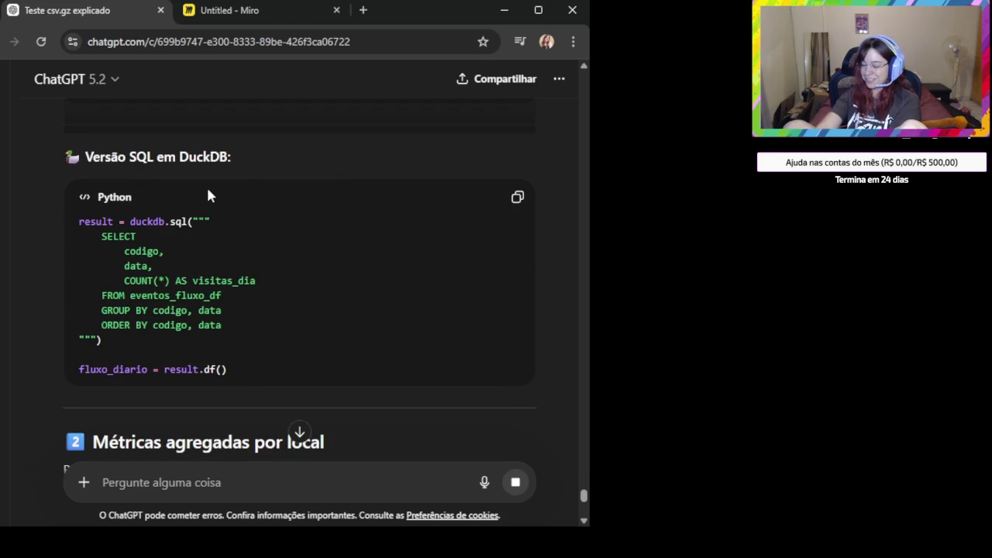
{"action": "scroll", "coordinate": [275, 233], "scroll_direction": "down", "scroll_amount": 2}
{"action": "scroll", "coordinate": [294, 256], "scroll_direction": "up", "scroll_amount": 2}
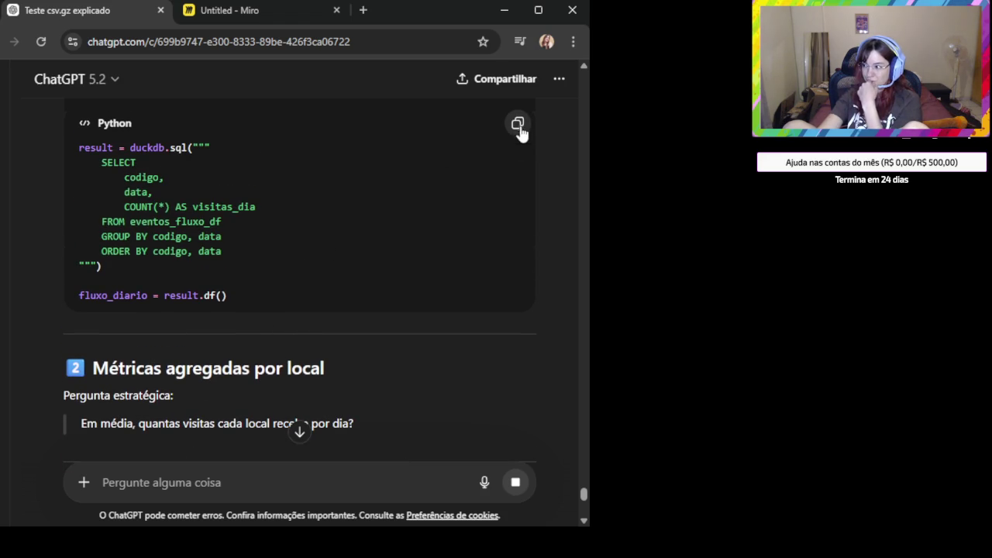
{"action": "scroll", "coordinate": [324, 353], "scroll_direction": "down", "scroll_amount": 1}
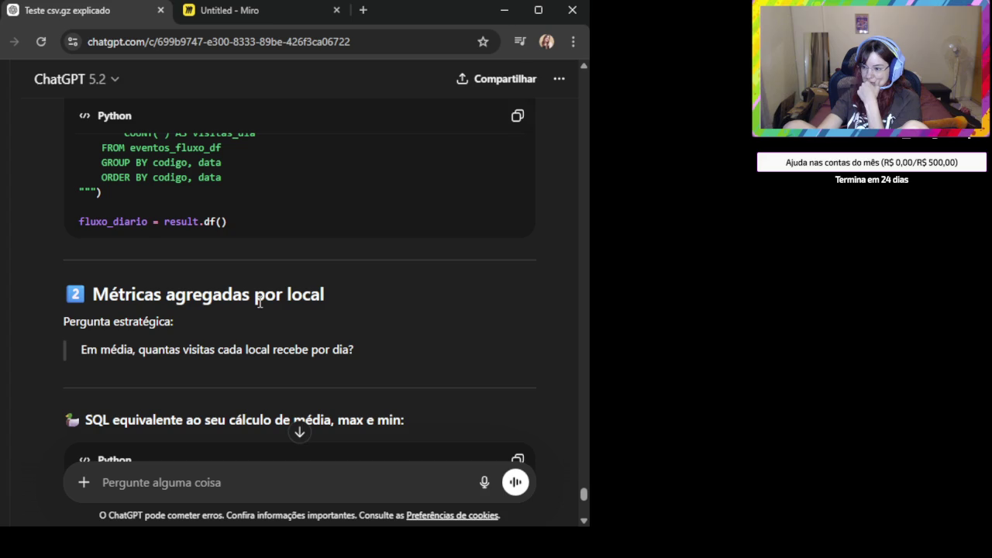
{"action": "scroll", "coordinate": [249, 323], "scroll_direction": "down", "scroll_amount": 1}
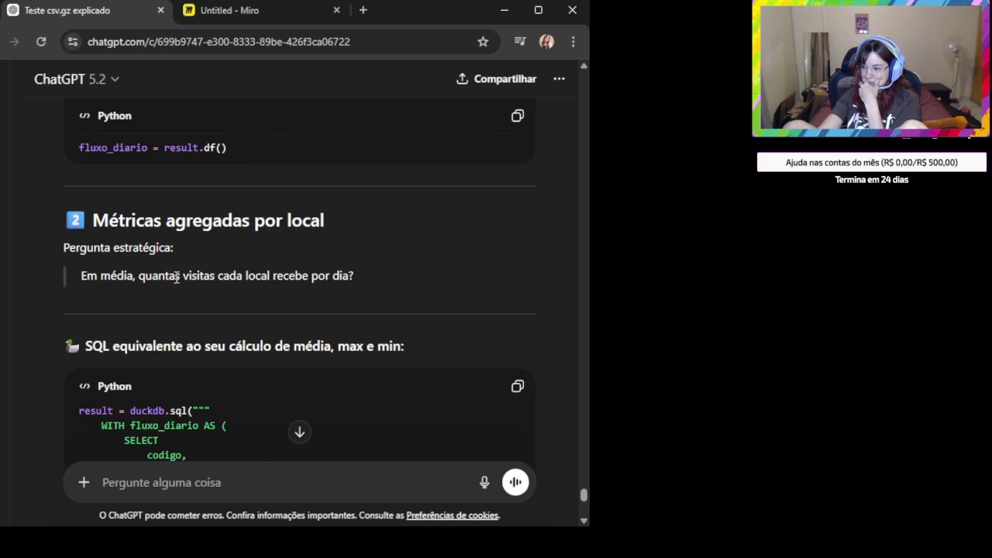
{"action": "left_click_drag", "start_coordinate": [176, 276], "coordinate": [374, 294]}
{"action": "left_click", "coordinate": [397, 291]}
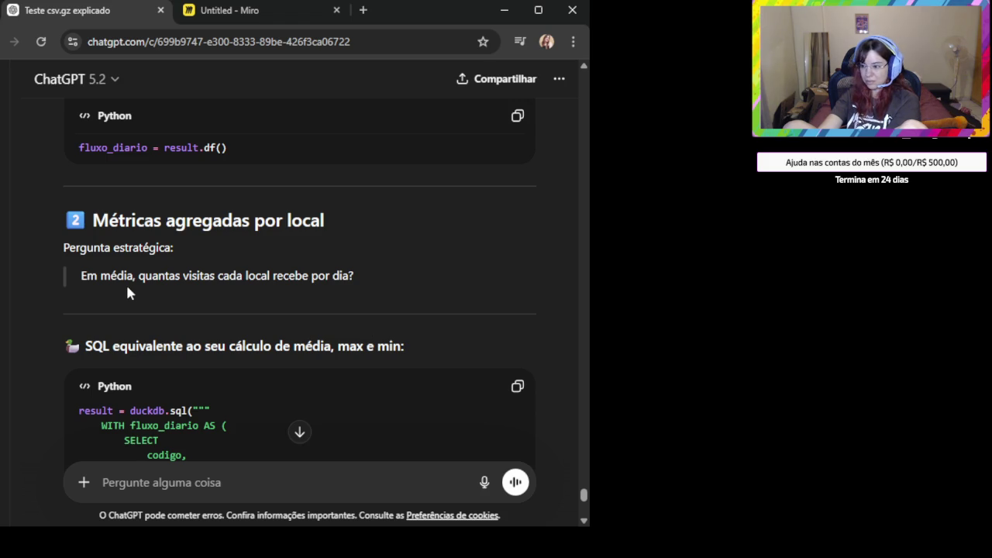
{"action": "left_click_drag", "start_coordinate": [158, 276], "coordinate": [319, 281]}
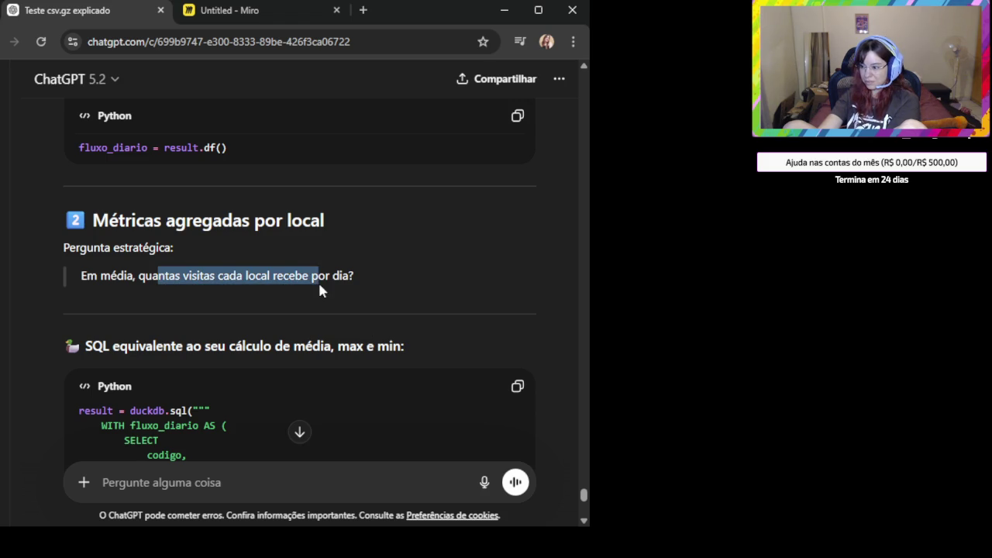
{"action": "left_click", "coordinate": [363, 284]}
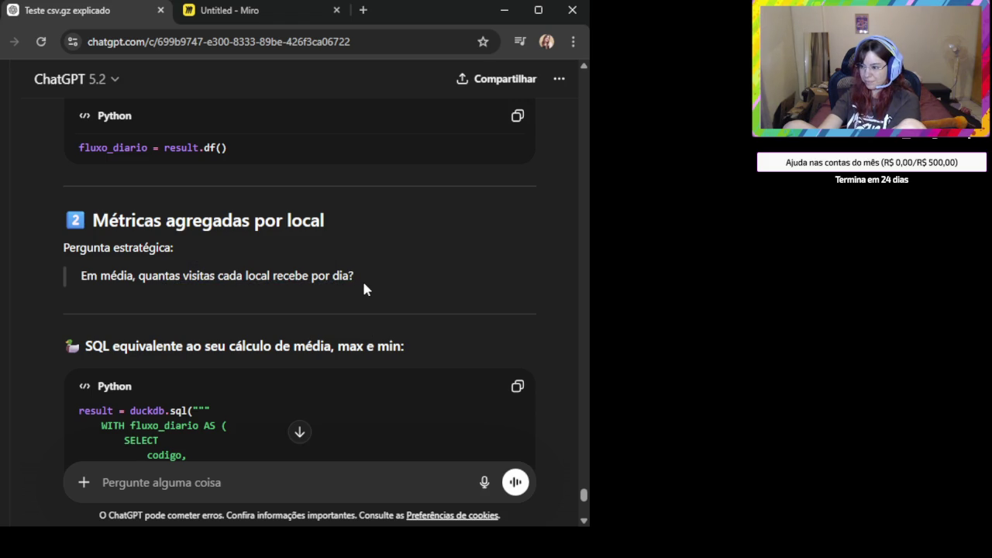
{"action": "scroll", "coordinate": [367, 288], "scroll_direction": "down", "scroll_amount": 1}
{"action": "scroll", "coordinate": [360, 287], "scroll_direction": "down", "scroll_amount": 1}
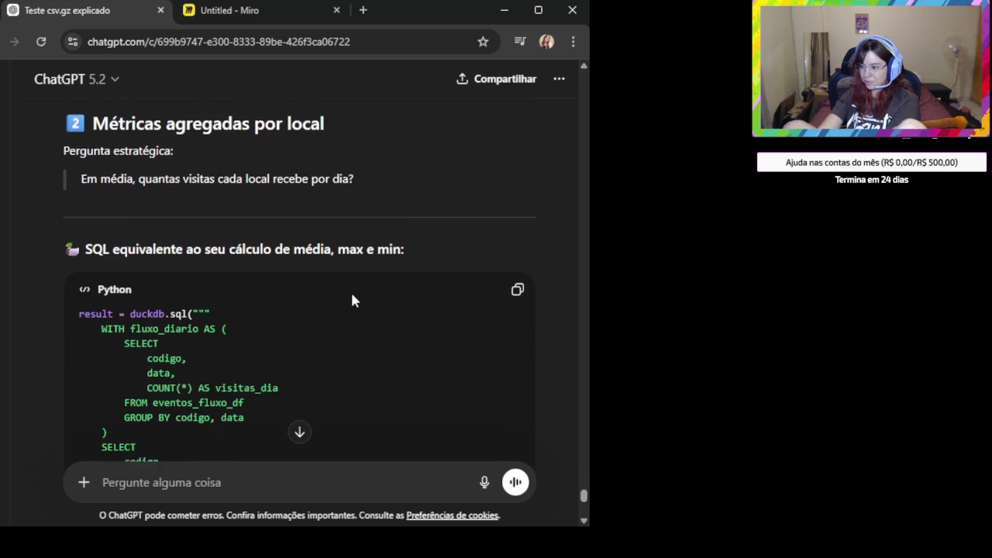
{"action": "scroll", "coordinate": [352, 294], "scroll_direction": "down", "scroll_amount": 2}
{"action": "scroll", "coordinate": [353, 294], "scroll_direction": "up", "scroll_amount": 2}
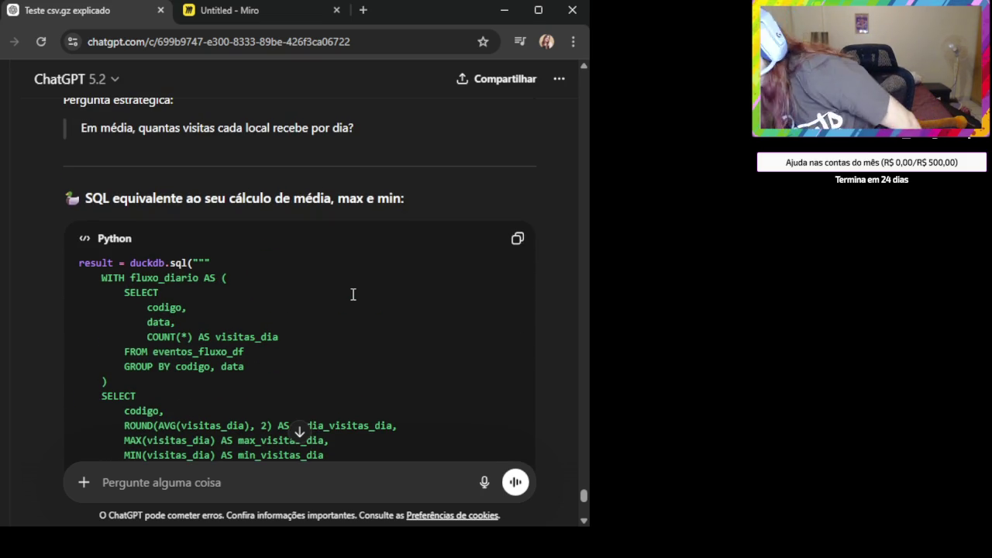
{"action": "scroll", "coordinate": [411, 206], "scroll_direction": "up", "scroll_amount": 1}
{"action": "scroll", "coordinate": [412, 207], "scroll_direction": "up", "scroll_amount": 4}
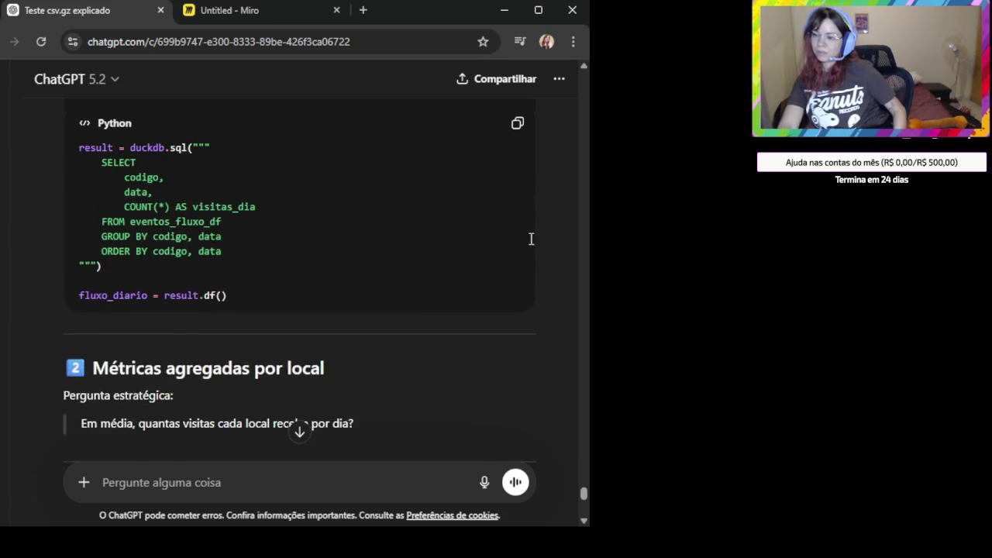
{"action": "scroll", "coordinate": [471, 245], "scroll_direction": "up", "scroll_amount": 1}
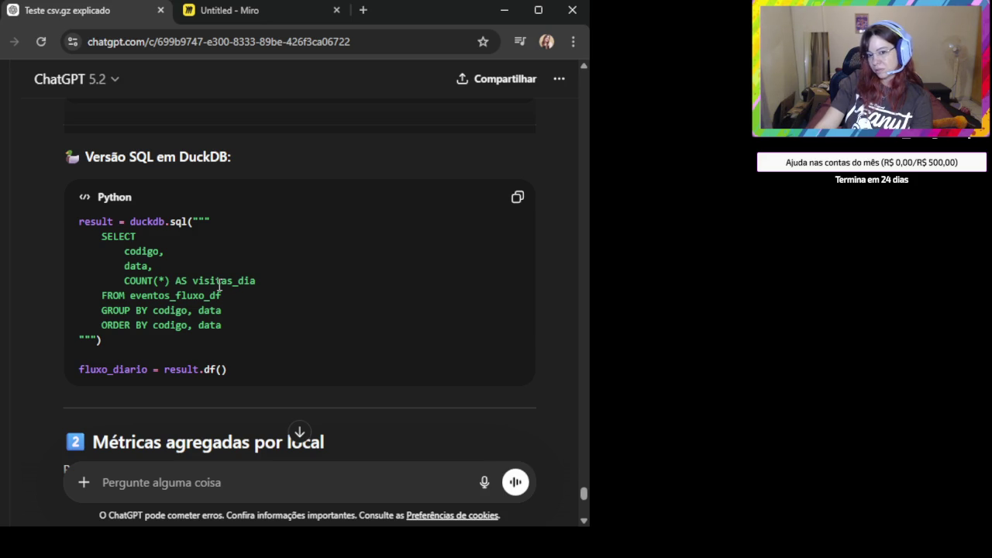
{"action": "scroll", "coordinate": [223, 287], "scroll_direction": "down", "scroll_amount": 2}
{"action": "scroll", "coordinate": [232, 279], "scroll_direction": "down", "scroll_amount": 5}
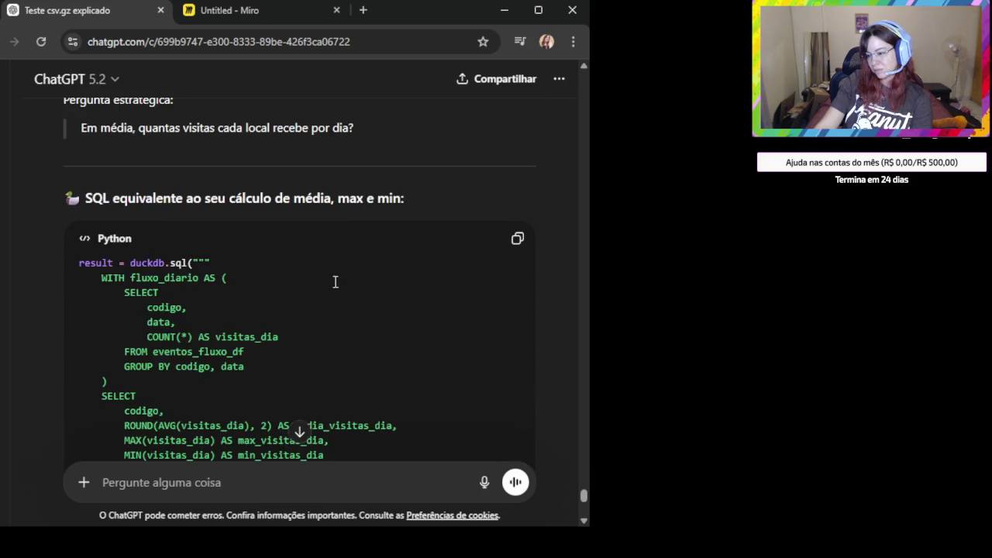
{"action": "scroll", "coordinate": [342, 279], "scroll_direction": "down", "scroll_amount": 1}
{"action": "scroll", "coordinate": [375, 251], "scroll_direction": "up", "scroll_amount": 1}
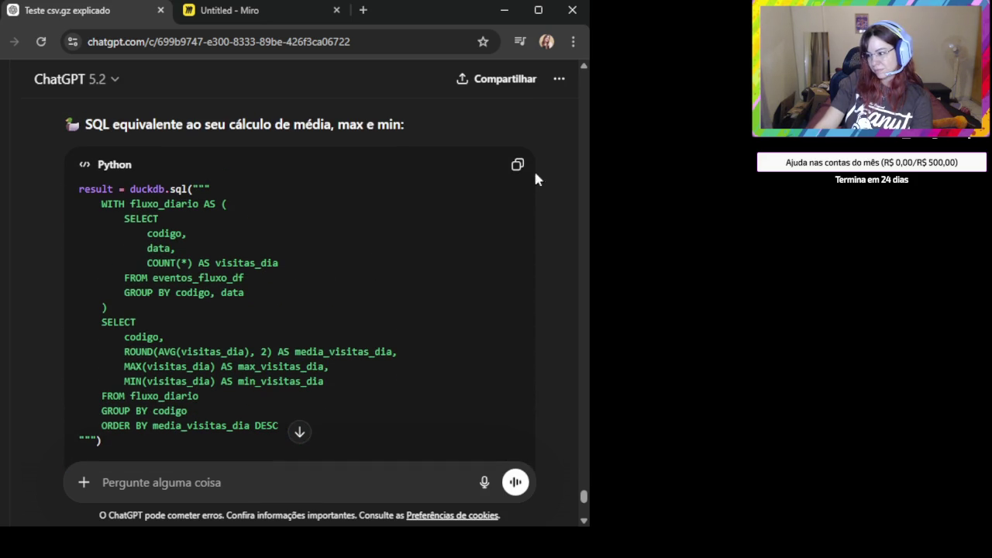
{"action": "scroll", "coordinate": [407, 256], "scroll_direction": "down", "scroll_amount": 4}
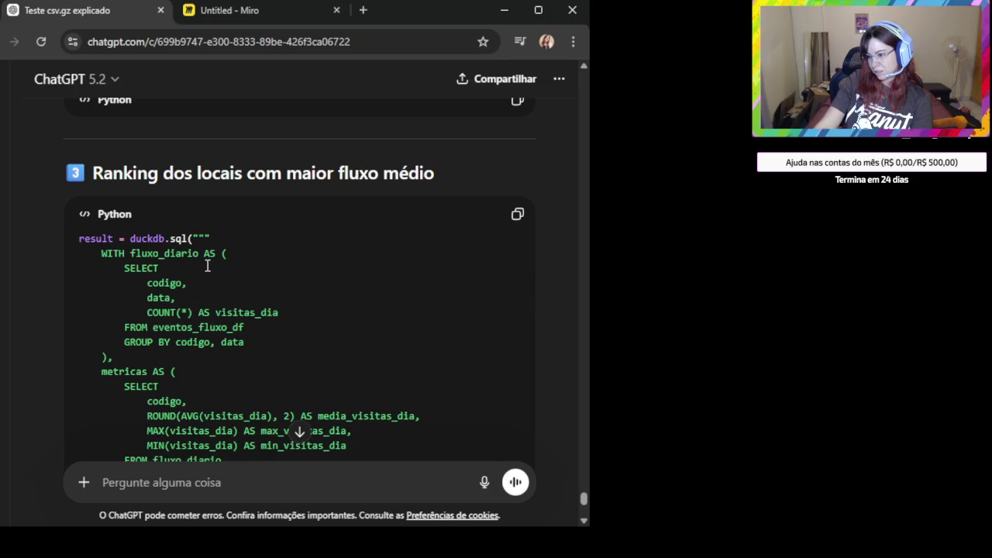
{"action": "scroll", "coordinate": [207, 266], "scroll_direction": "up", "scroll_amount": 1}
{"action": "scroll", "coordinate": [209, 265], "scroll_direction": "up", "scroll_amount": 2}
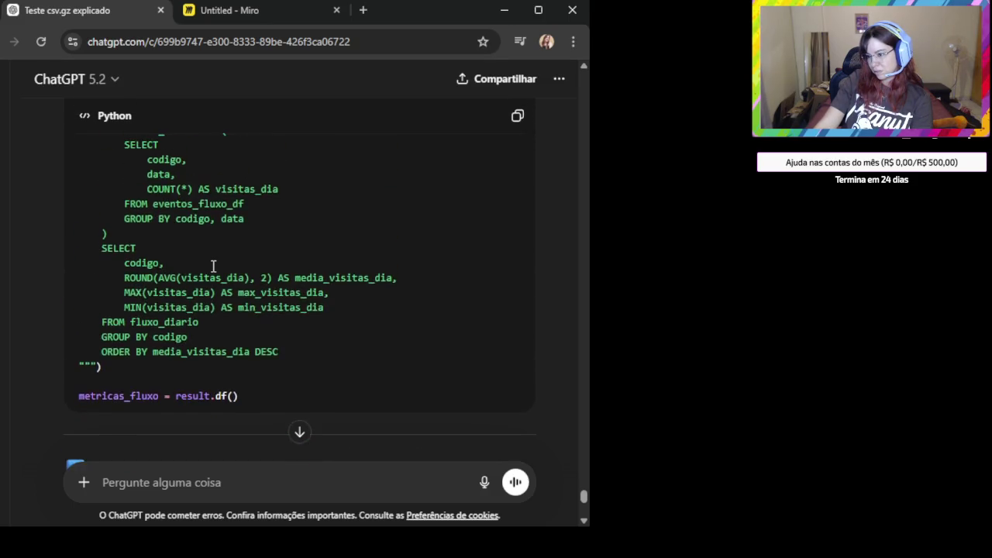
{"action": "scroll", "coordinate": [210, 266], "scroll_direction": "up", "scroll_amount": 4}
{"action": "scroll", "coordinate": [152, 349], "scroll_direction": "up", "scroll_amount": 2}
{"action": "scroll", "coordinate": [151, 349], "scroll_direction": "up", "scroll_amount": 3}
{"action": "scroll", "coordinate": [153, 348], "scroll_direction": "up", "scroll_amount": 3}
{"action": "scroll", "coordinate": [153, 349], "scroll_direction": "down", "scroll_amount": 1}
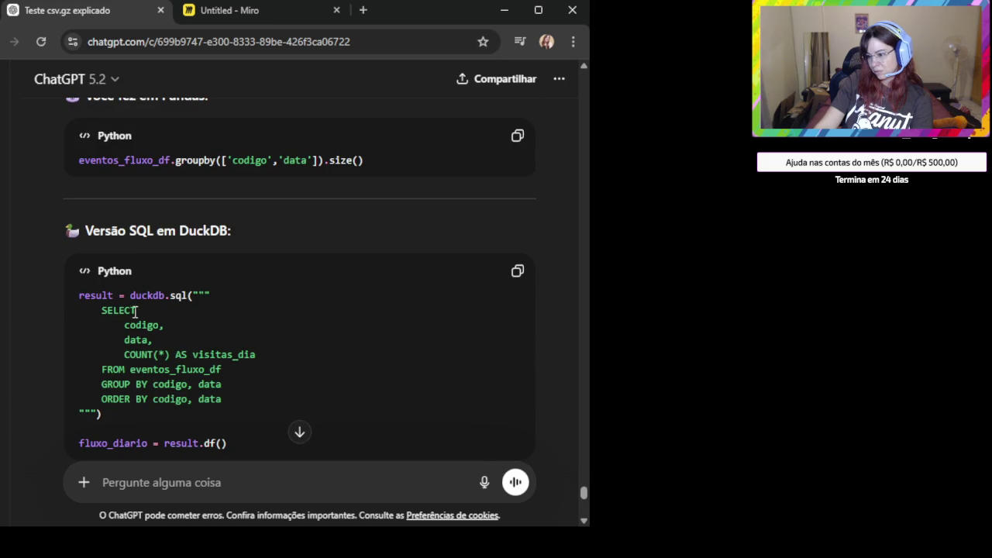
{"action": "scroll", "coordinate": [130, 304], "scroll_direction": "down", "scroll_amount": 1}
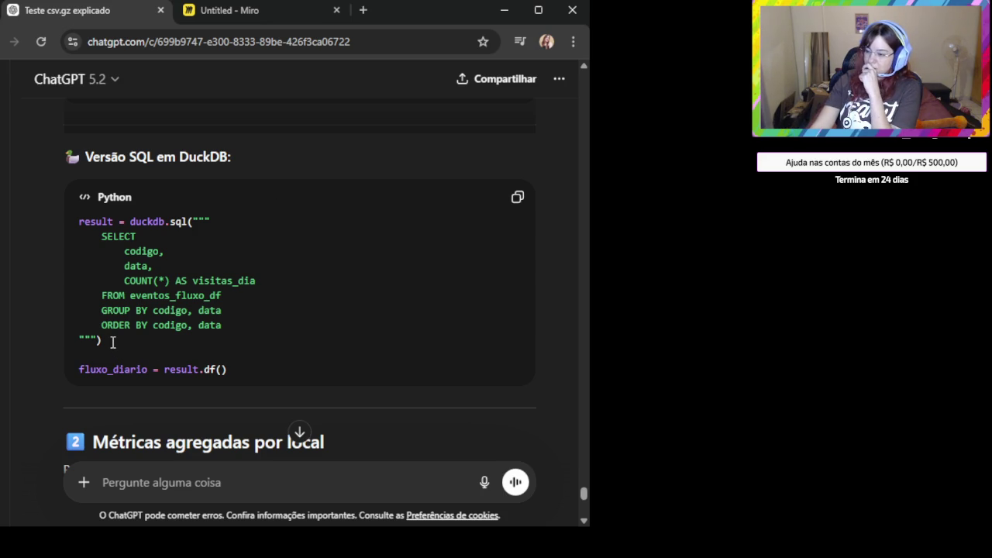
{"action": "scroll", "coordinate": [172, 291], "scroll_direction": "down", "scroll_amount": 1}
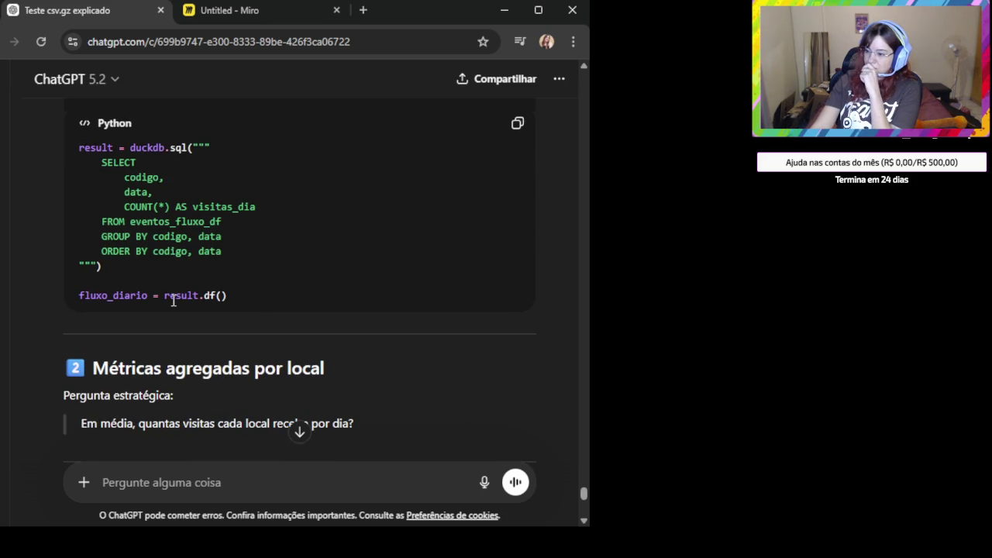
{"action": "scroll", "coordinate": [186, 325], "scroll_direction": "down", "scroll_amount": 1}
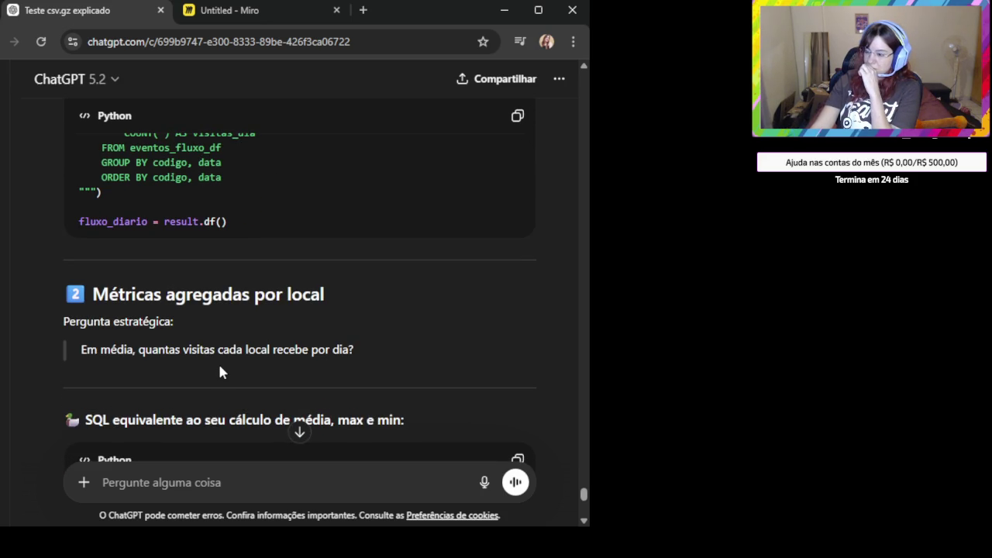
{"action": "scroll", "coordinate": [218, 362], "scroll_direction": "up", "scroll_amount": 2}
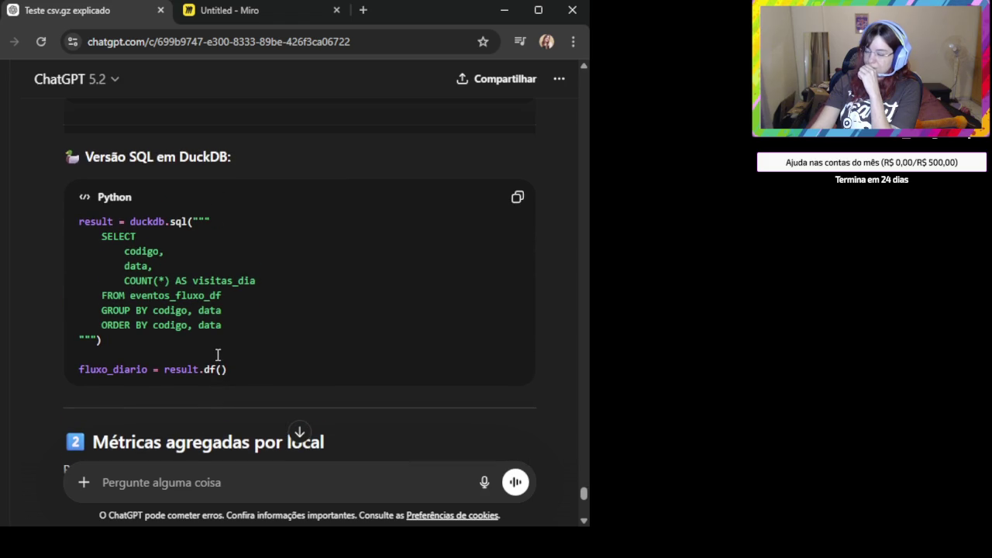
{"action": "scroll", "coordinate": [218, 355], "scroll_direction": "down", "scroll_amount": 2}
{"action": "scroll", "coordinate": [218, 355], "scroll_direction": "up", "scroll_amount": 2}
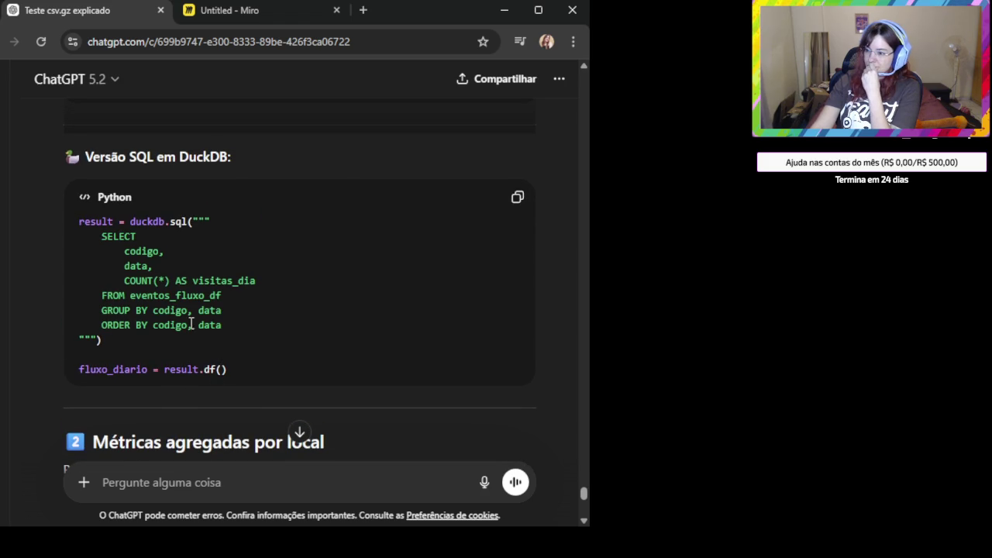
{"action": "left_click", "coordinate": [155, 482]}
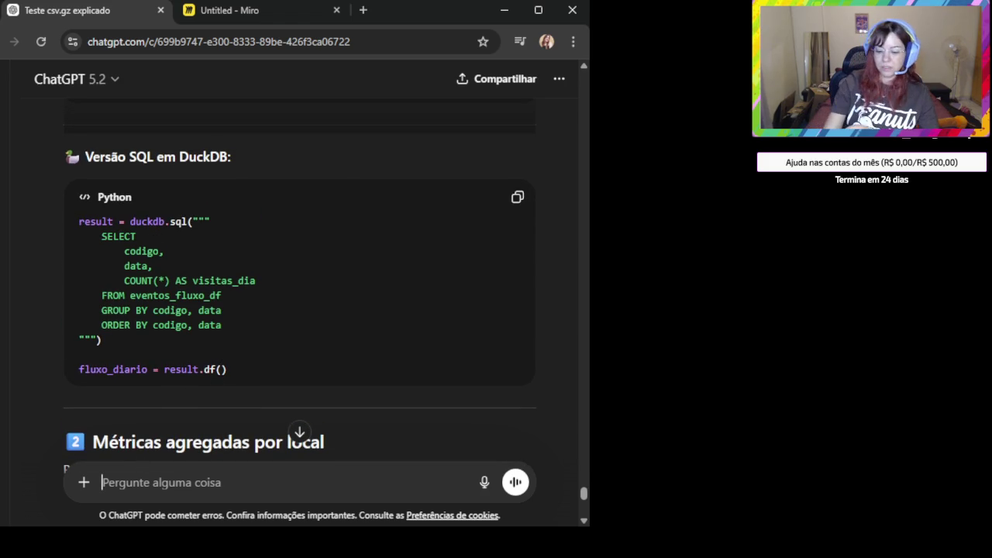
Ask ChatGPT to put all the SQL into one single query using CTEs
{"action": "type", "text": "Preciso de todo o se"}
{"action": "type", "text": " na mesma query, só uma "}
{"action": "type", "text": ", com o uso de C"}
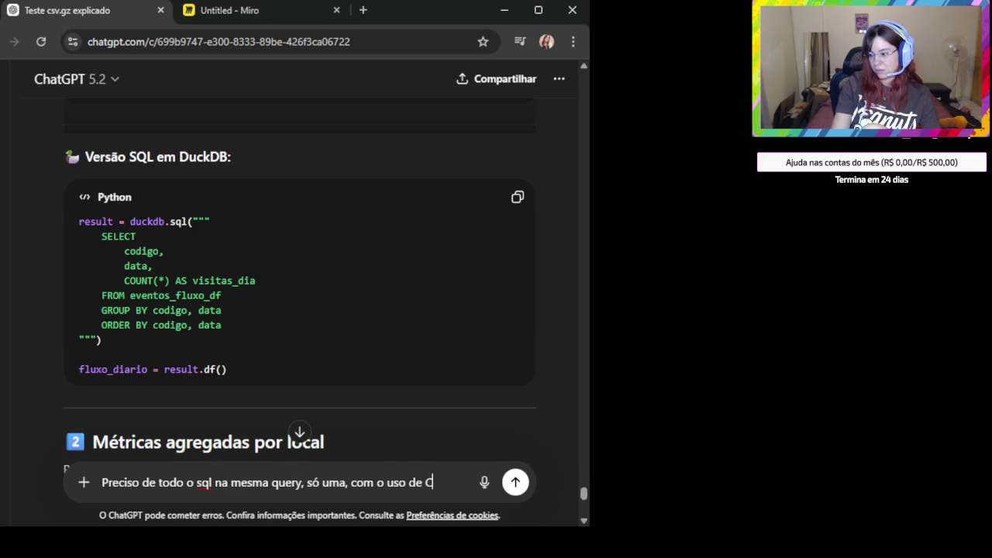
{"action": "type", "text": "E's"}
{"action": "key", "text": "Return"}
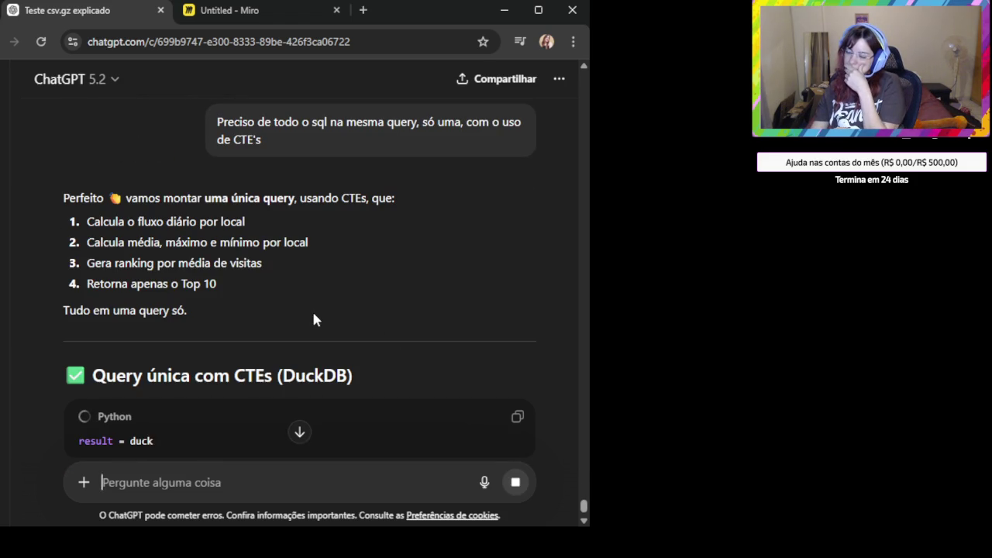
{"action": "scroll", "coordinate": [312, 318], "scroll_direction": "down", "scroll_amount": 2}
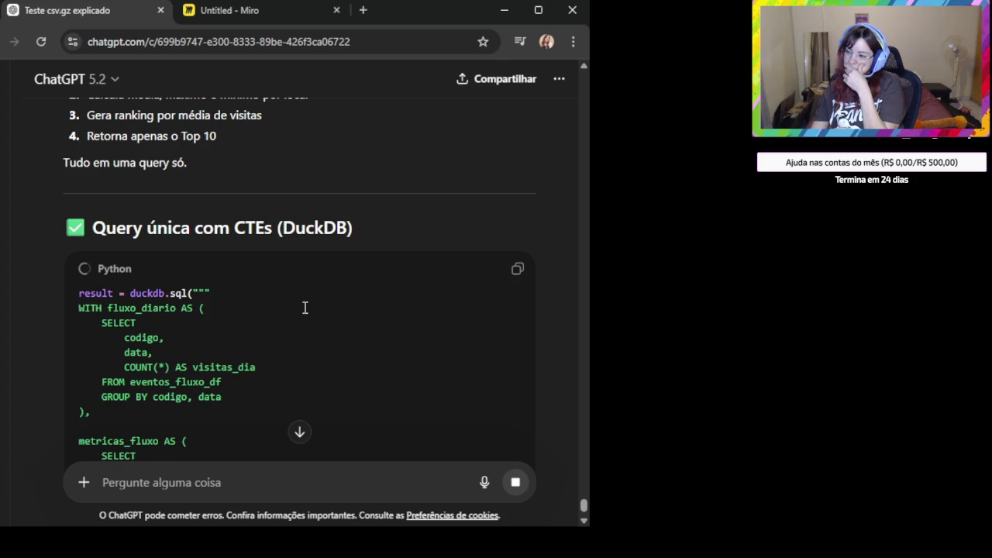
{"action": "scroll", "coordinate": [303, 306], "scroll_direction": "down", "scroll_amount": 1}
{"action": "scroll", "coordinate": [302, 305], "scroll_direction": "down", "scroll_amount": 1}
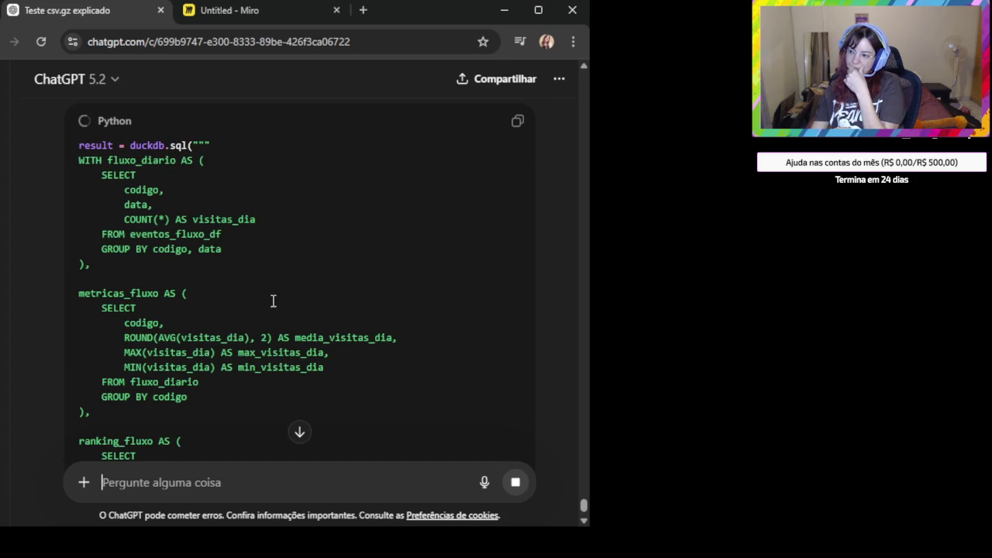
{"action": "scroll", "coordinate": [249, 254], "scroll_direction": "down", "scroll_amount": 1}
{"action": "scroll", "coordinate": [249, 254], "scroll_direction": "down", "scroll_amount": 1}
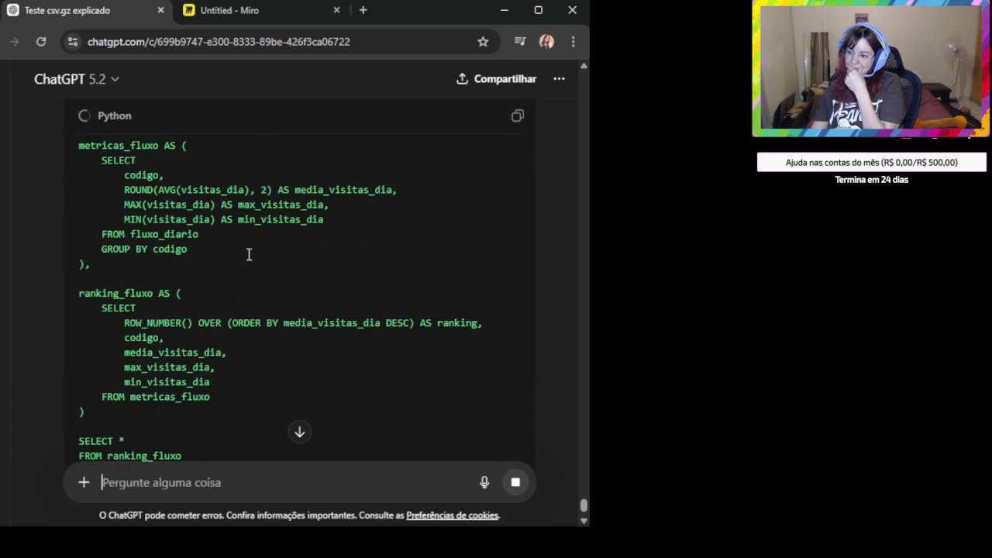
{"action": "scroll", "coordinate": [249, 254], "scroll_direction": "down", "scroll_amount": 1}
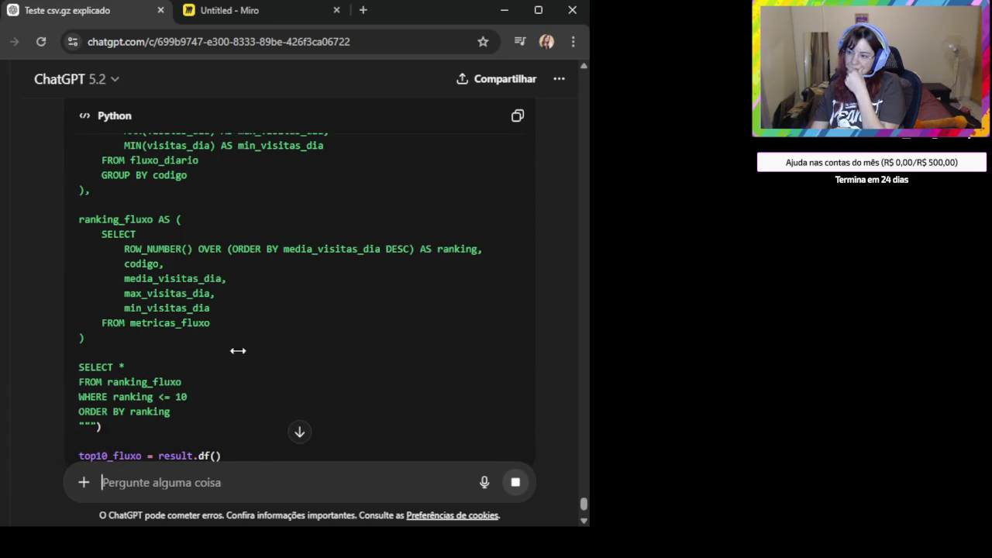
{"action": "scroll", "coordinate": [365, 326], "scroll_direction": "down", "scroll_amount": 1}
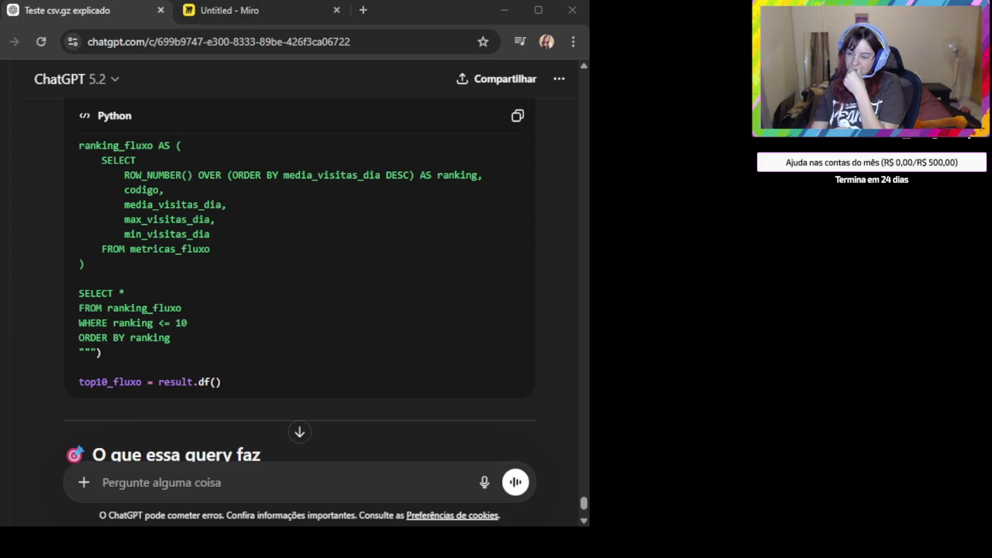
Copy the reply's top-10 query ranking locations by media_visitas_dia into top10_fluxo
{"action": "left_click", "coordinate": [519, 118]}
{"action": "scroll", "coordinate": [372, 244], "scroll_direction": "down", "scroll_amount": 1}
{"action": "scroll", "coordinate": [372, 244], "scroll_direction": "down", "scroll_amount": 1}
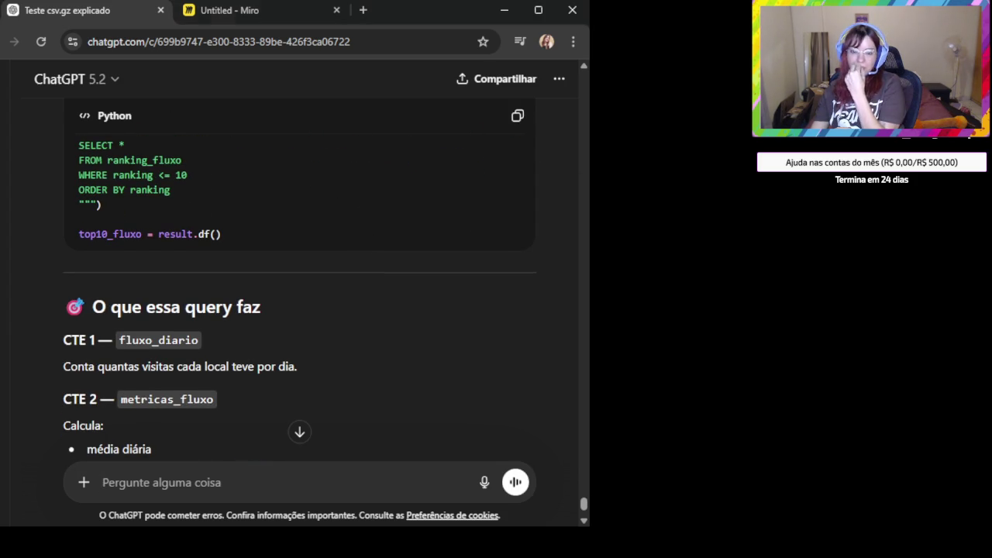
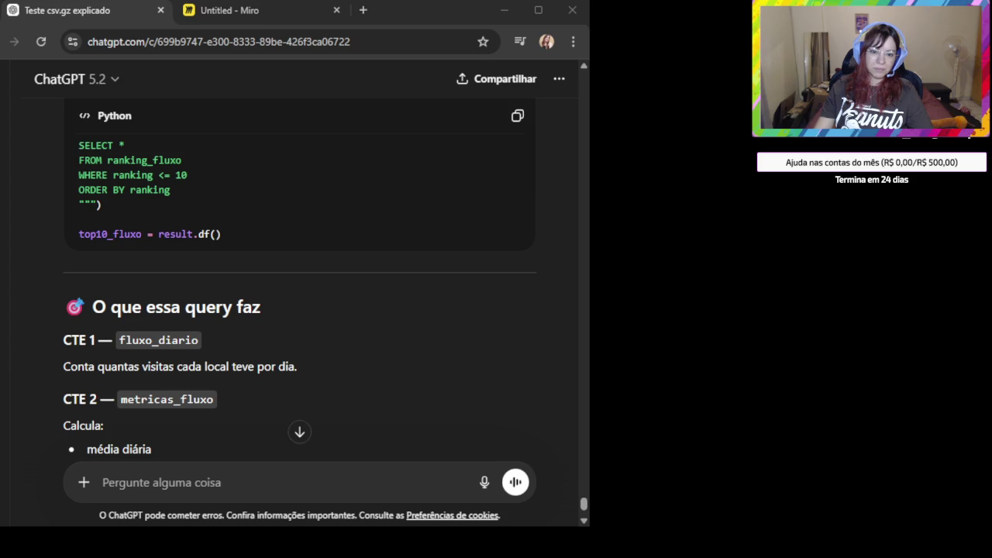
On the Miro board, move to the empty area below the density and neighbourhood tables
{"action": "left_click", "coordinate": [277, 10]}
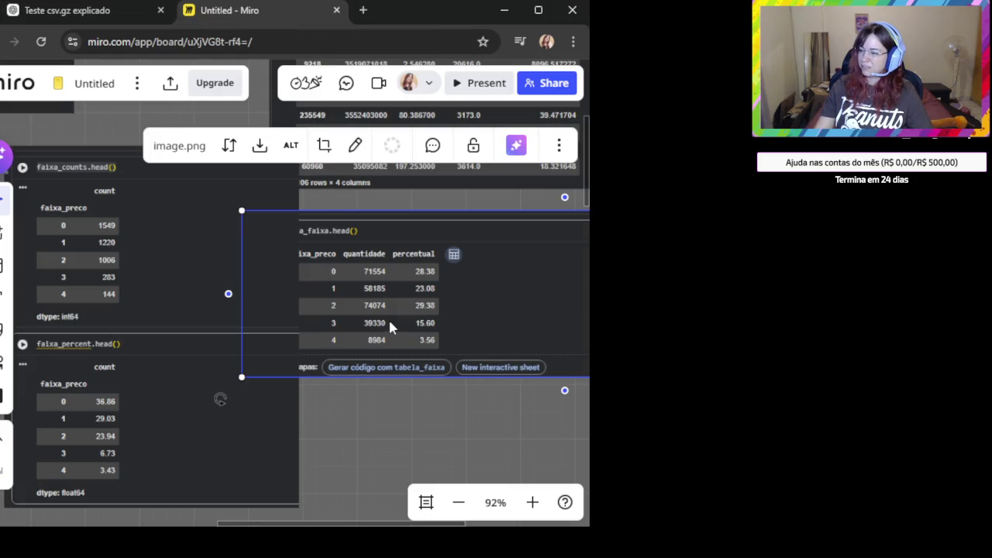
{"action": "left_click_drag", "start_coordinate": [389, 318], "coordinate": [447, 321]}
{"action": "scroll", "coordinate": [389, 402], "scroll_direction": "down", "scroll_amount": 1}
{"action": "scroll", "coordinate": [388, 401], "scroll_direction": "down", "scroll_amount": 2}
{"action": "scroll", "coordinate": [388, 402], "scroll_direction": "down", "scroll_amount": 2}
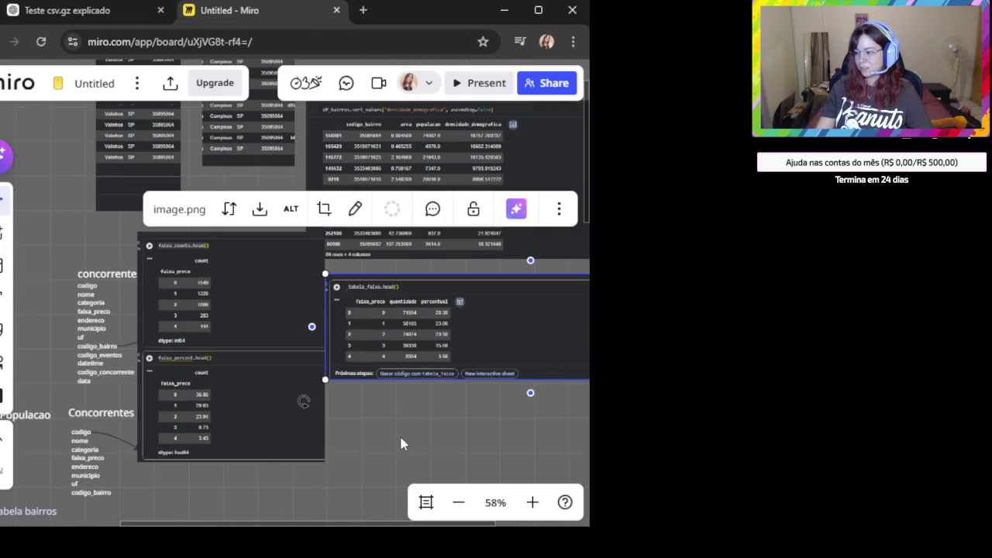
{"action": "left_click", "coordinate": [401, 439]}
{"action": "scroll", "coordinate": [385, 414], "scroll_direction": "down", "scroll_amount": 3}
{"action": "scroll", "coordinate": [328, 290], "scroll_direction": "down", "scroll_amount": 2}
{"action": "scroll", "coordinate": [366, 299], "scroll_direction": "down", "scroll_amount": 3}
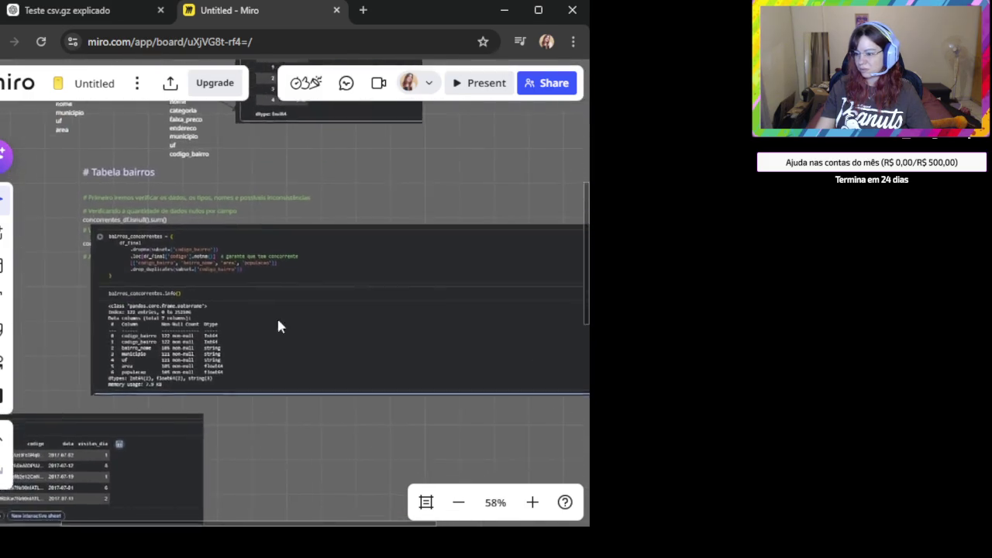
{"action": "scroll", "coordinate": [273, 340], "scroll_direction": "down", "scroll_amount": 3}
{"action": "scroll", "coordinate": [332, 284], "scroll_direction": "down", "scroll_amount": 3}
{"action": "scroll", "coordinate": [379, 290], "scroll_direction": "down", "scroll_amount": 3}
{"action": "scroll", "coordinate": [341, 202], "scroll_direction": "down", "scroll_amount": 3}
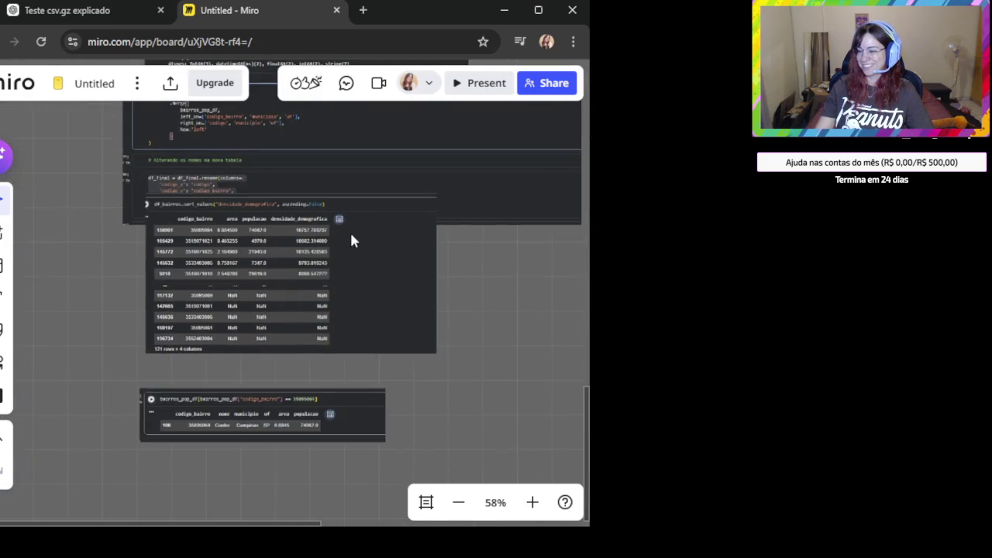
{"action": "scroll", "coordinate": [353, 241], "scroll_direction": "down", "scroll_amount": 3}
{"action": "scroll", "coordinate": [372, 197], "scroll_direction": "down", "scroll_amount": 1}
Paste the top10_fluxo.head() screenshot there, deselect it, then paste the ten-row ranking table
{"action": "key", "text": "ctrl+v"}
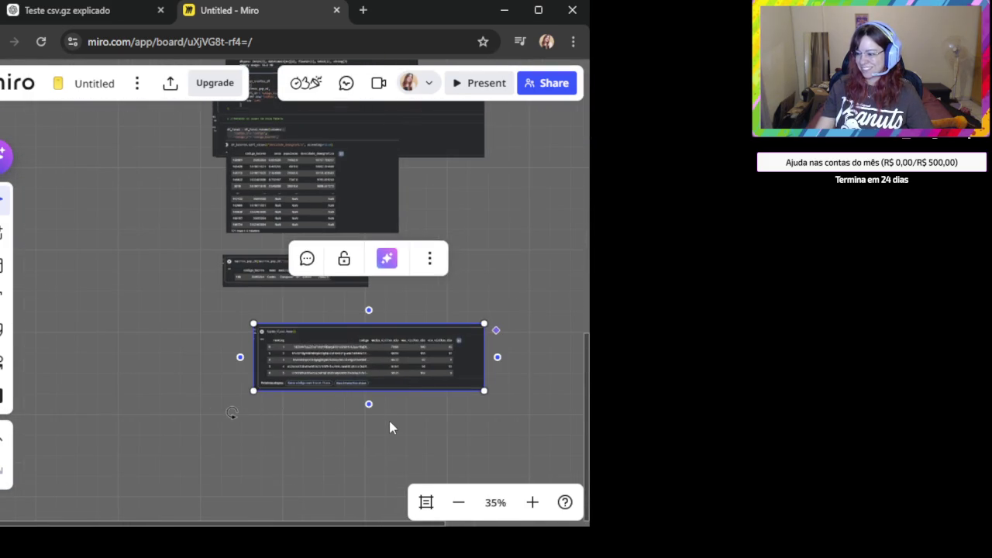
{"action": "scroll", "coordinate": [372, 422], "scroll_direction": "up", "scroll_amount": 3}
{"action": "scroll", "coordinate": [325, 422], "scroll_direction": "up", "scroll_amount": 3}
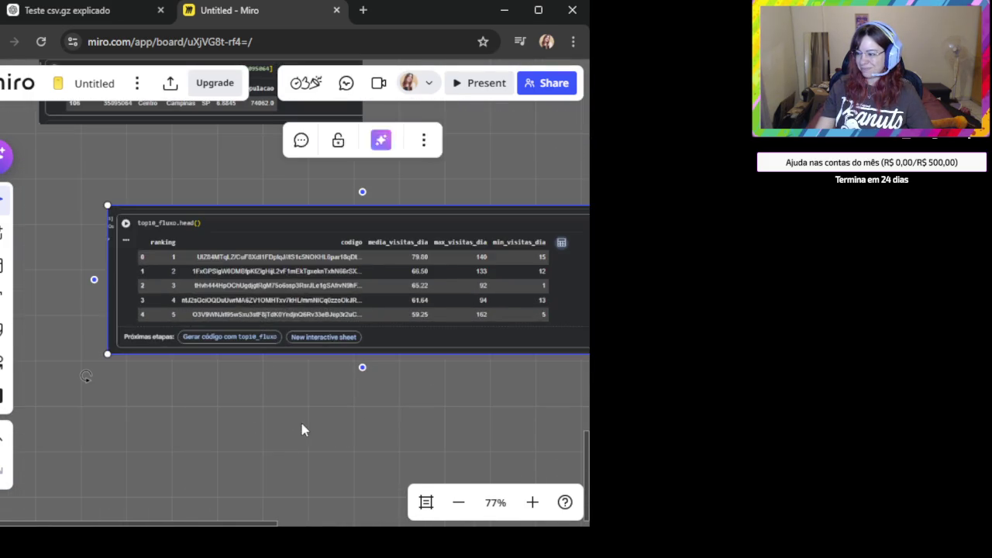
{"action": "left_click", "coordinate": [343, 446]}
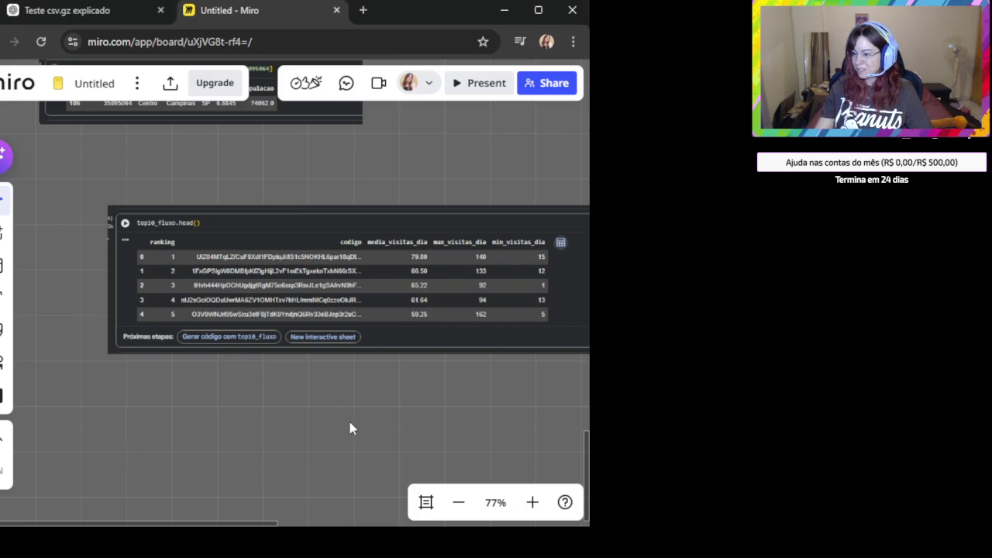
{"action": "key", "text": "ctrl+v"}
Check the ranking table's alignment beneath the top10_fluxo preview image and deselect it
{"action": "scroll", "coordinate": [333, 436], "scroll_direction": "down", "scroll_amount": 4}
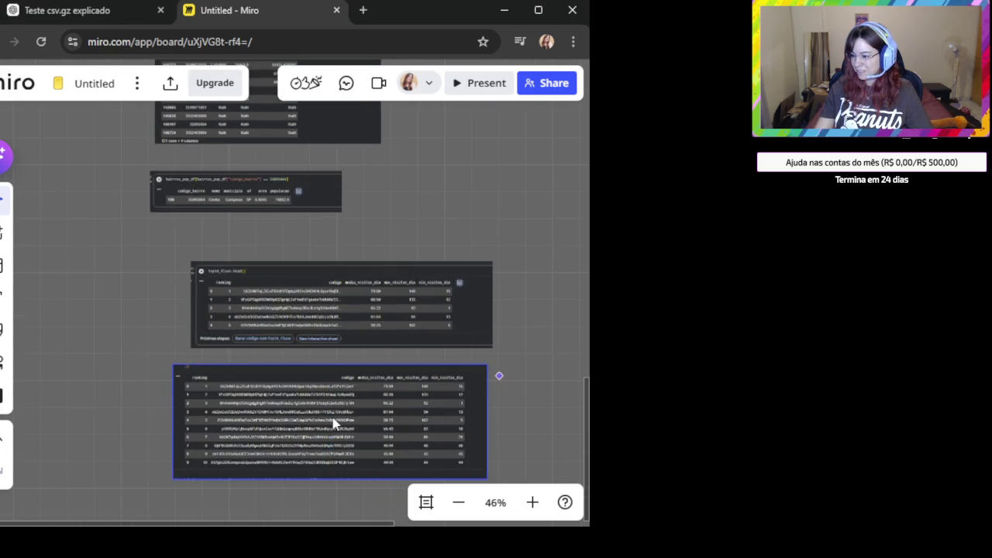
{"action": "scroll", "coordinate": [374, 416], "scroll_direction": "up", "scroll_amount": 3}
{"action": "left_click", "coordinate": [382, 329]}
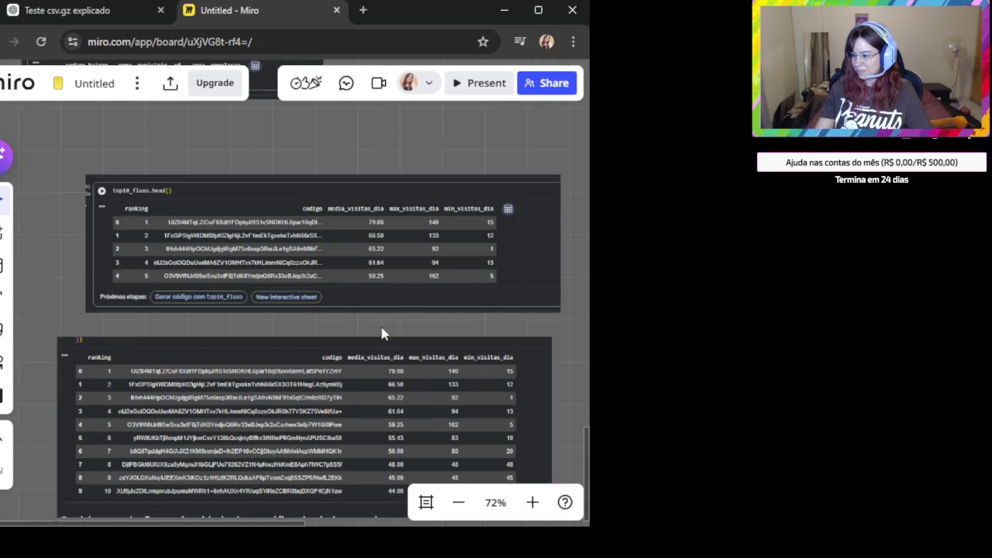
{"action": "scroll", "coordinate": [388, 385], "scroll_direction": "up", "scroll_amount": 1}
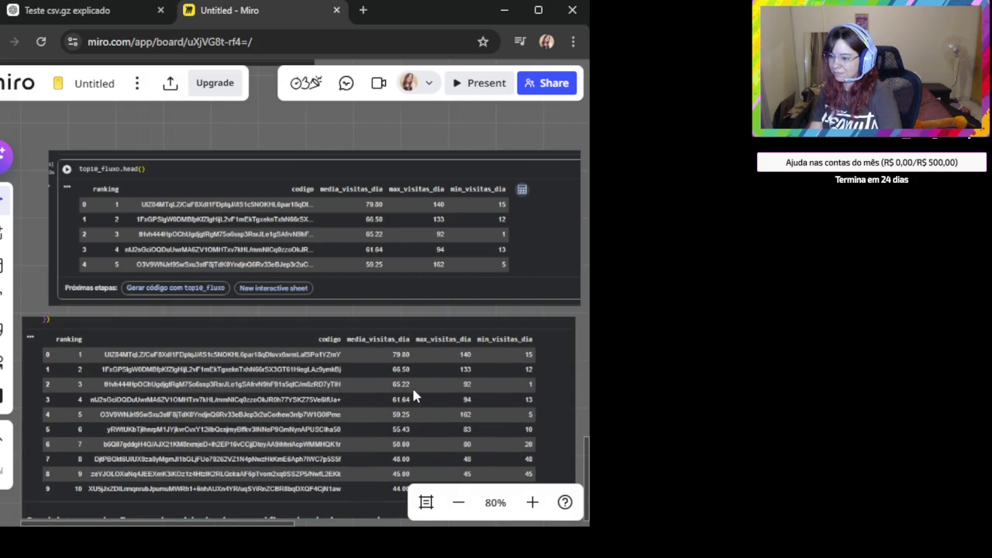
{"action": "left_click", "coordinate": [202, 177]}
{"action": "left_click", "coordinate": [108, 443]}
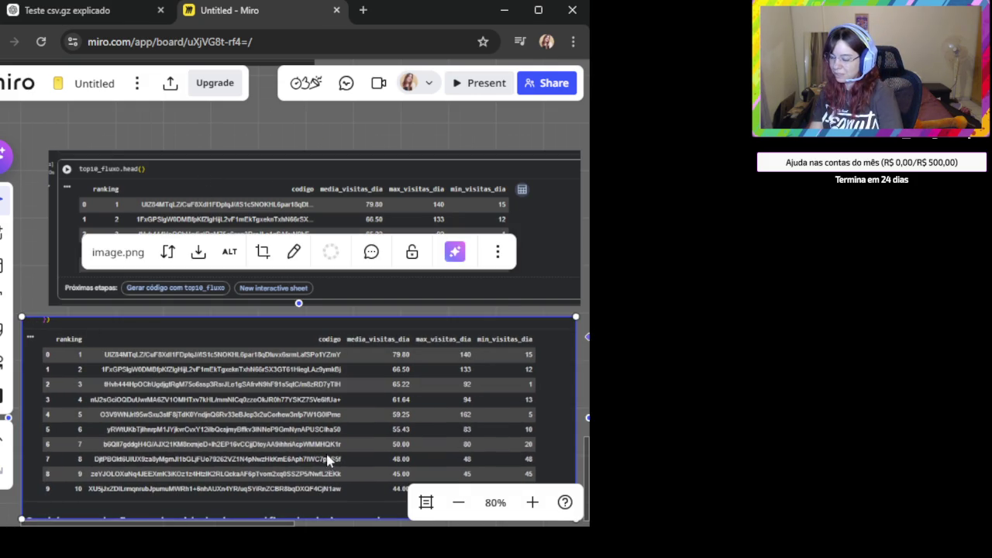
{"action": "scroll", "coordinate": [500, 354], "scroll_direction": "down", "scroll_amount": 1}
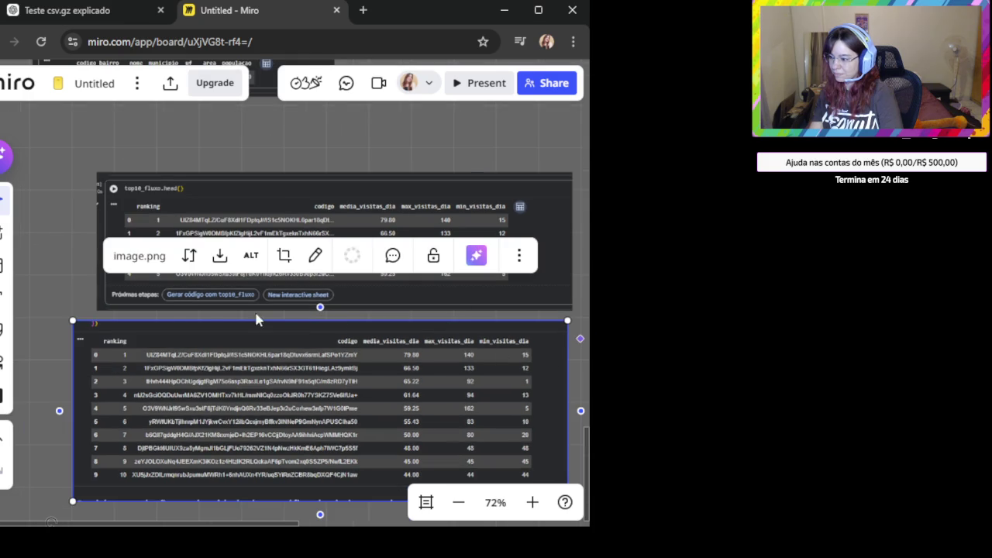
{"action": "left_click", "coordinate": [90, 337]}
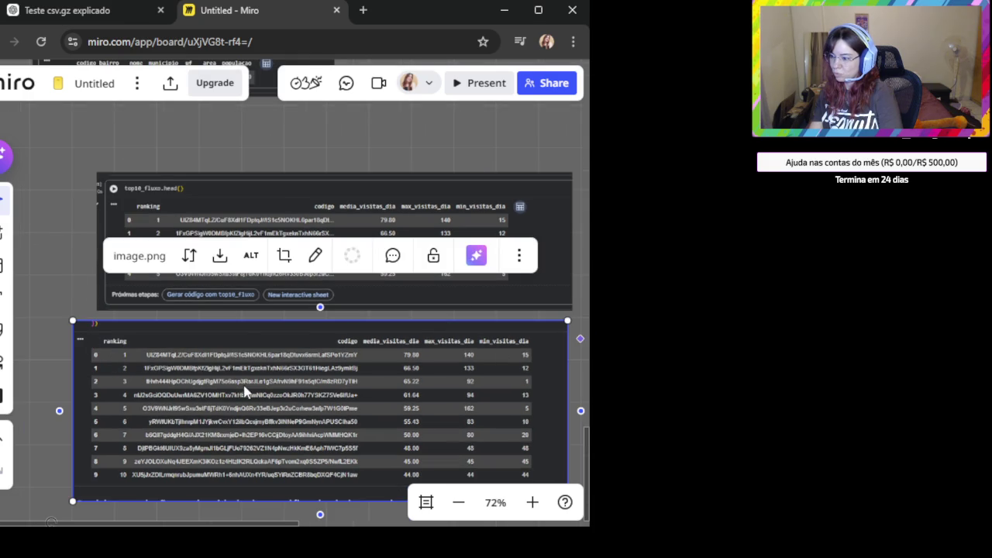
{"action": "left_click", "coordinate": [54, 239]}
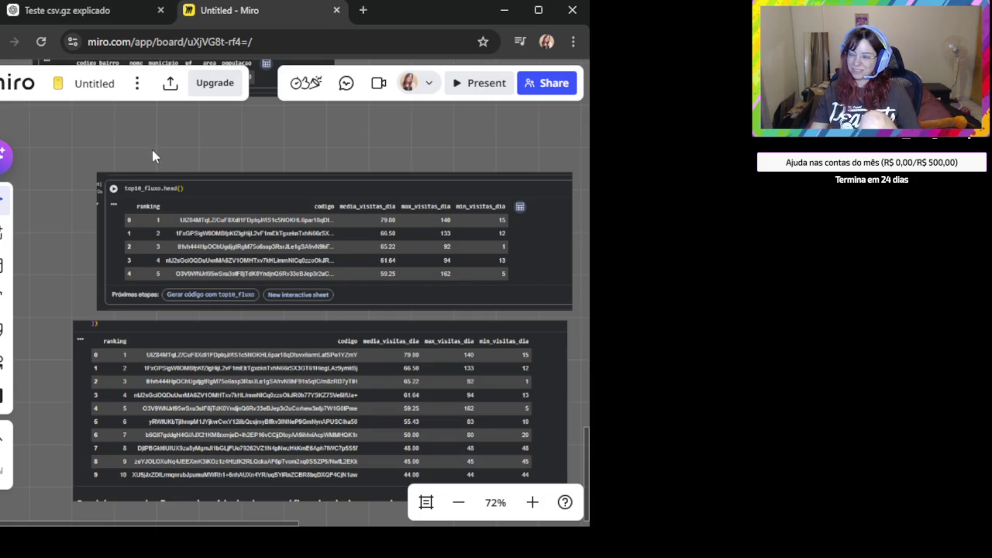
Pan the board past the stacked tables to empty space
{"action": "scroll", "coordinate": [170, 214], "scroll_direction": "down", "scroll_amount": 3}
{"action": "left_click_drag", "start_coordinate": [279, 498], "coordinate": [319, 225]}
{"action": "left_click_drag", "start_coordinate": [287, 285], "coordinate": [343, 214]}
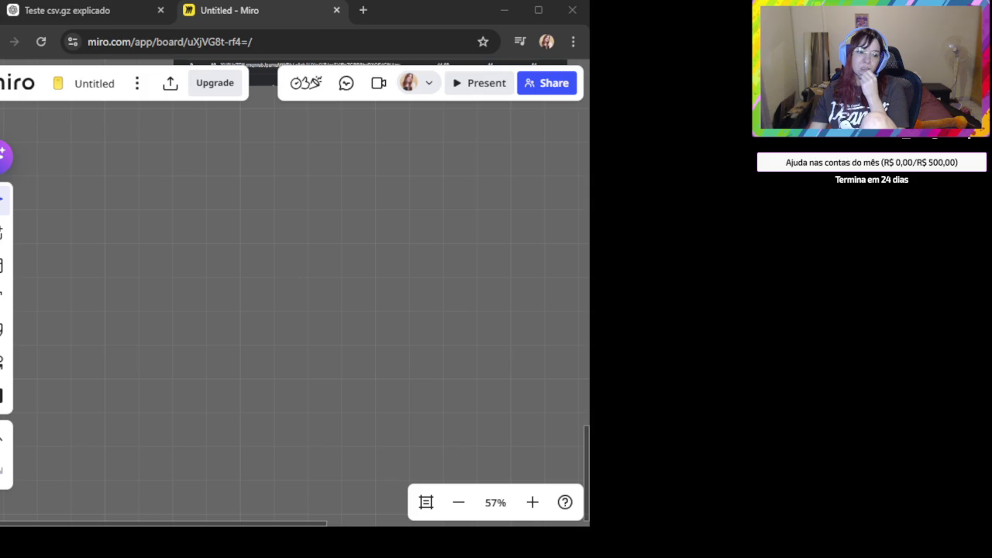
In ChatGPT, write 'Agora a ultima pergunta' followed by the pasted population and density question
{"action": "left_click", "coordinate": [63, 10]}
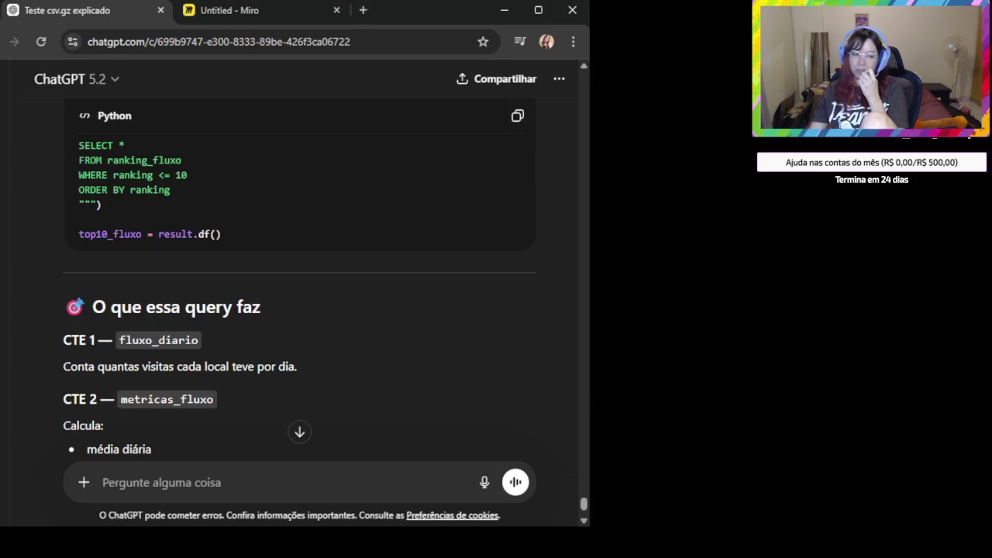
{"action": "left_click", "coordinate": [216, 477]}
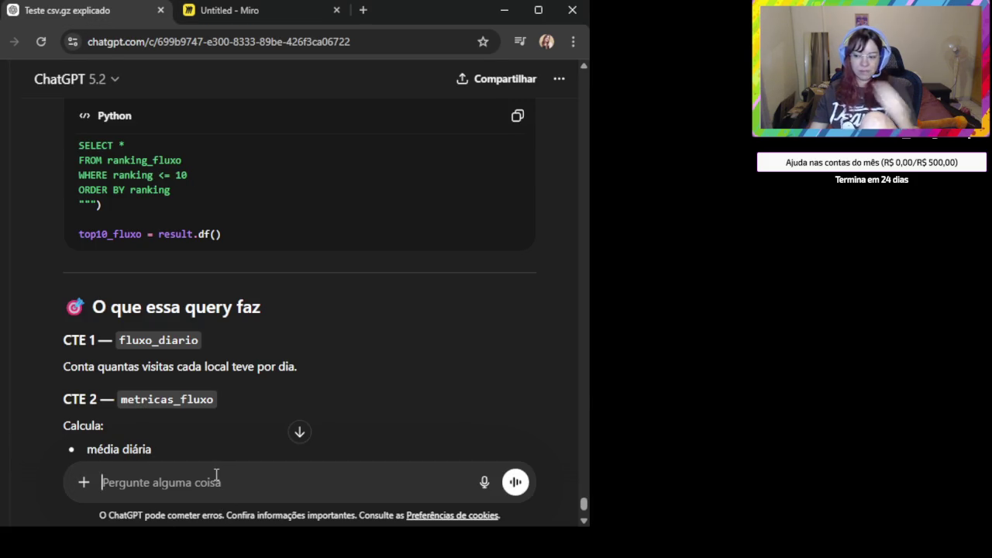
{"action": "type", "text": "Agora a ultima pergunta"}
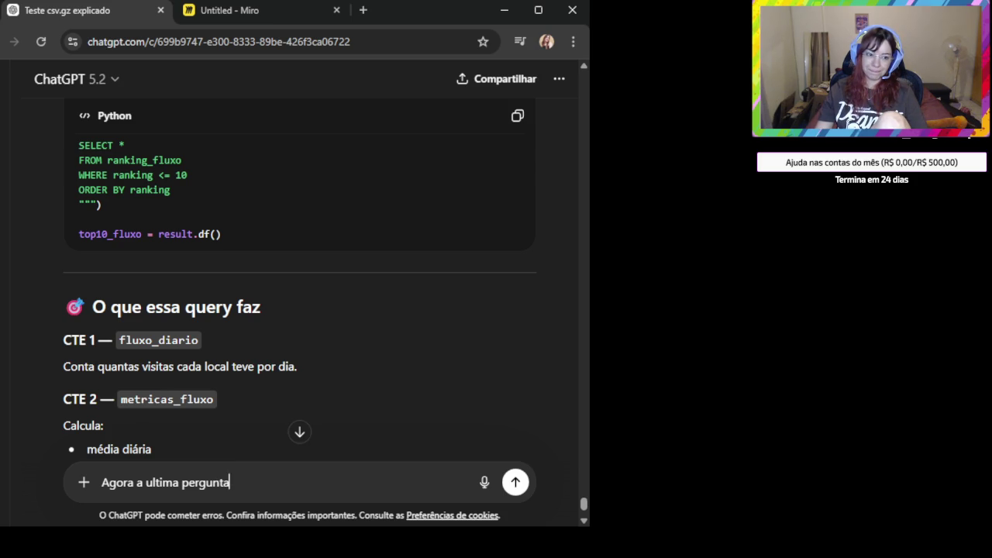
{"action": "key", "text": "alt+Tab"}
{"action": "left_click", "coordinate": [290, 476]}
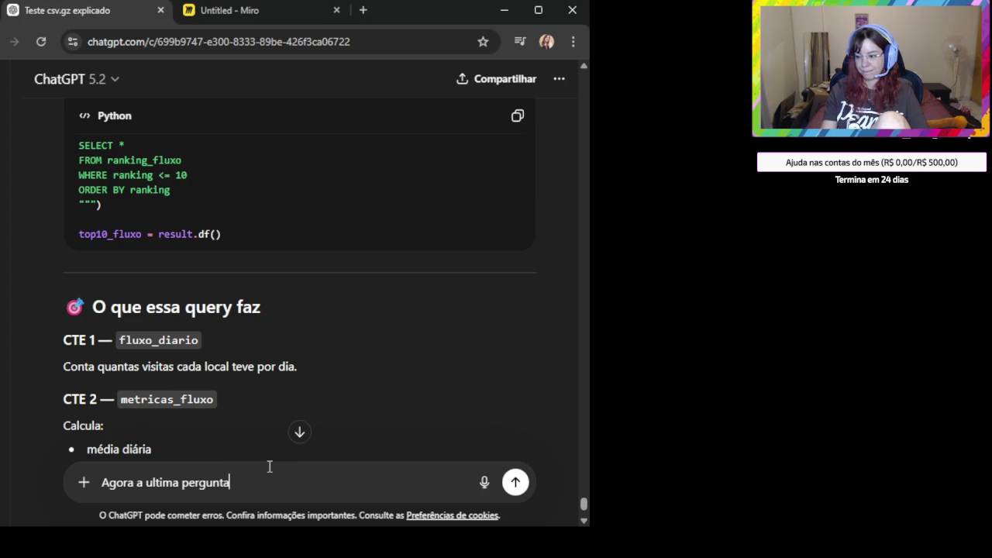
{"action": "key", "text": "shift+Return"}
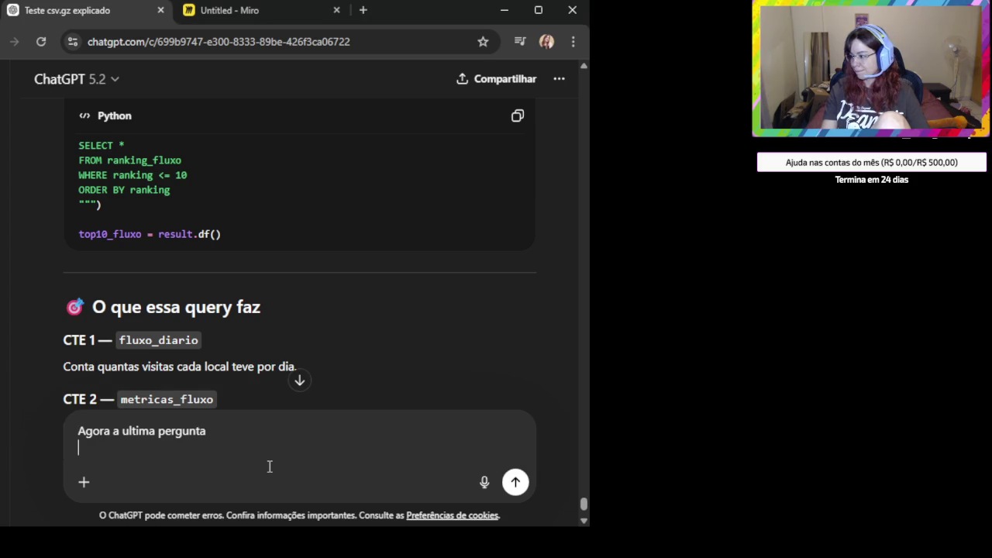
{"action": "type", "text": "Qual é a população e a densidade demográfica dos bairros onde os concorrentes estão"}
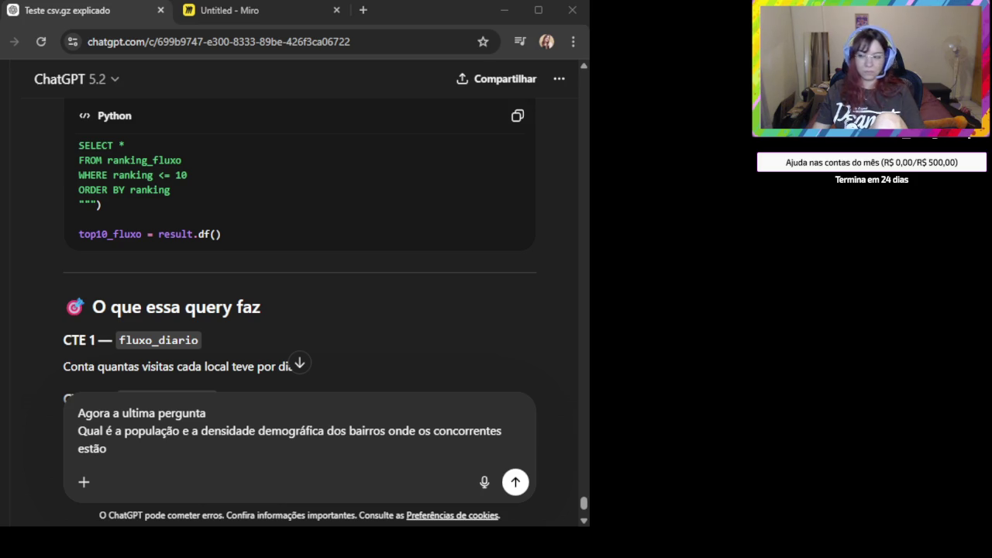
Attach the copied table screenshot below the question and send the message
{"action": "left_click", "coordinate": [154, 475]}
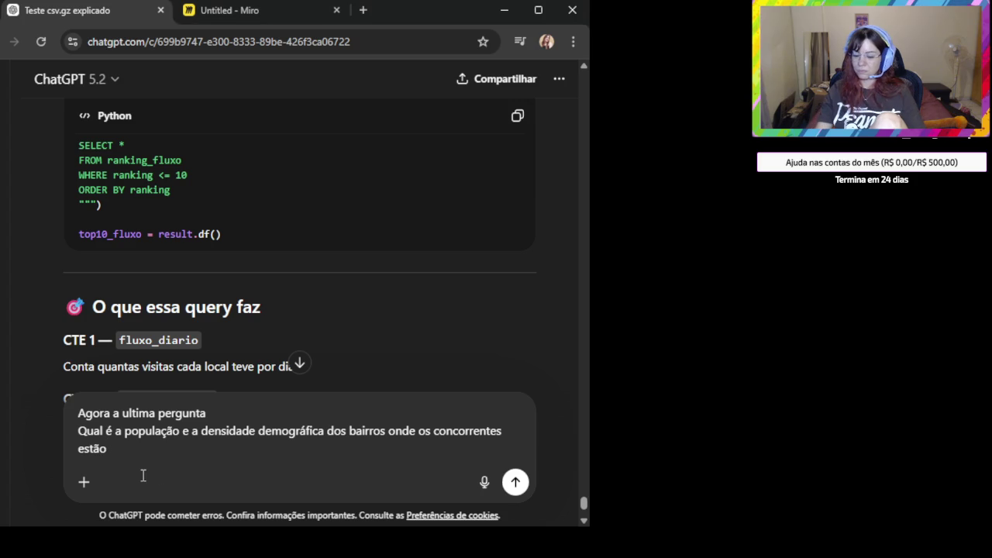
{"action": "key", "text": "shift+Return"}
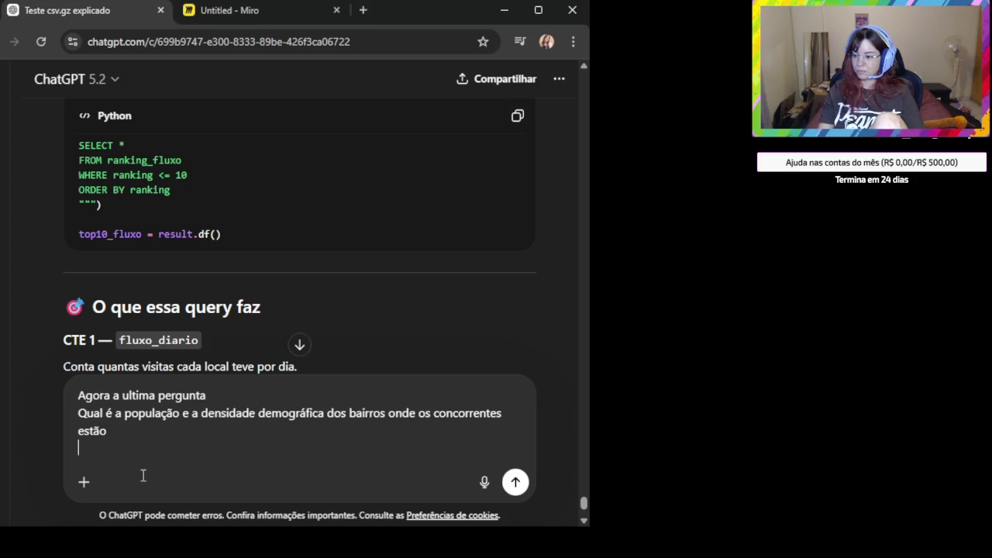
{"action": "key", "text": "ctrl+v"}
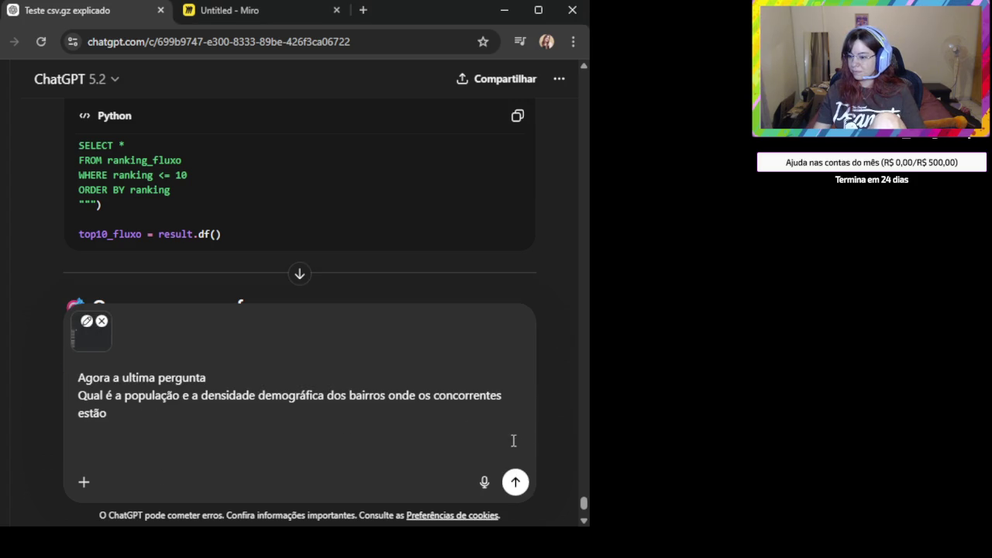
{"action": "left_click", "coordinate": [514, 483]}
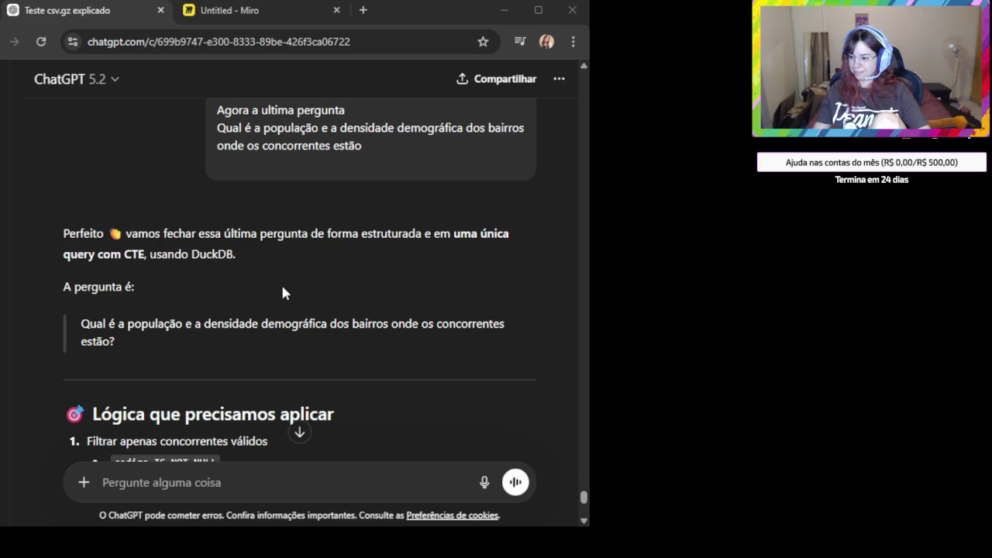
Find the 'Query única com CTEs (DuckDB)' block in the reply and copy its code
{"action": "scroll", "coordinate": [287, 314], "scroll_direction": "down", "scroll_amount": 4}
{"action": "scroll", "coordinate": [313, 353], "scroll_direction": "down", "scroll_amount": 4}
{"action": "scroll", "coordinate": [313, 353], "scroll_direction": "up", "scroll_amount": 1}
{"action": "scroll", "coordinate": [313, 353], "scroll_direction": "up", "scroll_amount": 4}
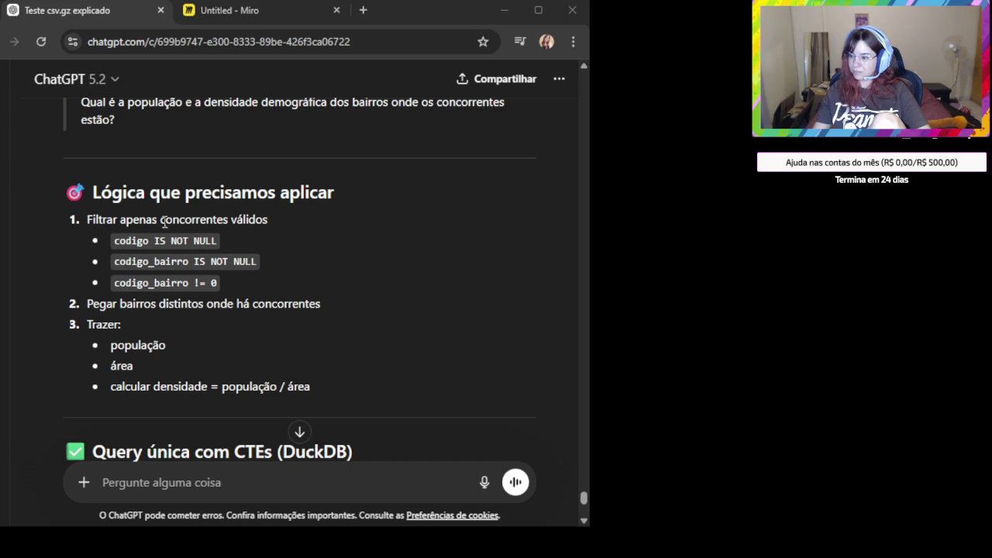
{"action": "scroll", "coordinate": [247, 271], "scroll_direction": "up", "scroll_amount": 2}
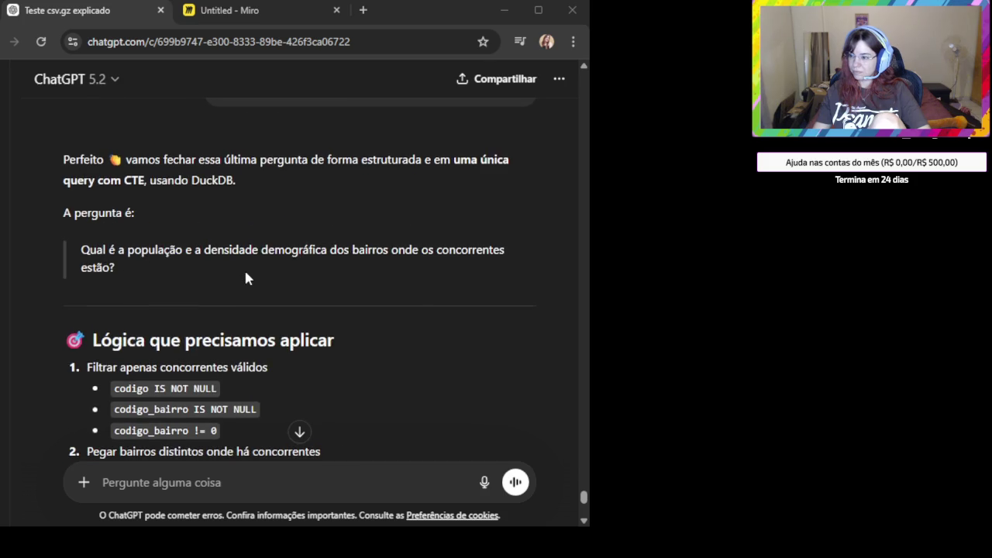
{"action": "scroll", "coordinate": [246, 273], "scroll_direction": "up", "scroll_amount": 2}
{"action": "scroll", "coordinate": [246, 273], "scroll_direction": "down", "scroll_amount": 3}
{"action": "scroll", "coordinate": [246, 273], "scroll_direction": "down", "scroll_amount": 3}
{"action": "scroll", "coordinate": [246, 277], "scroll_direction": "down", "scroll_amount": 2}
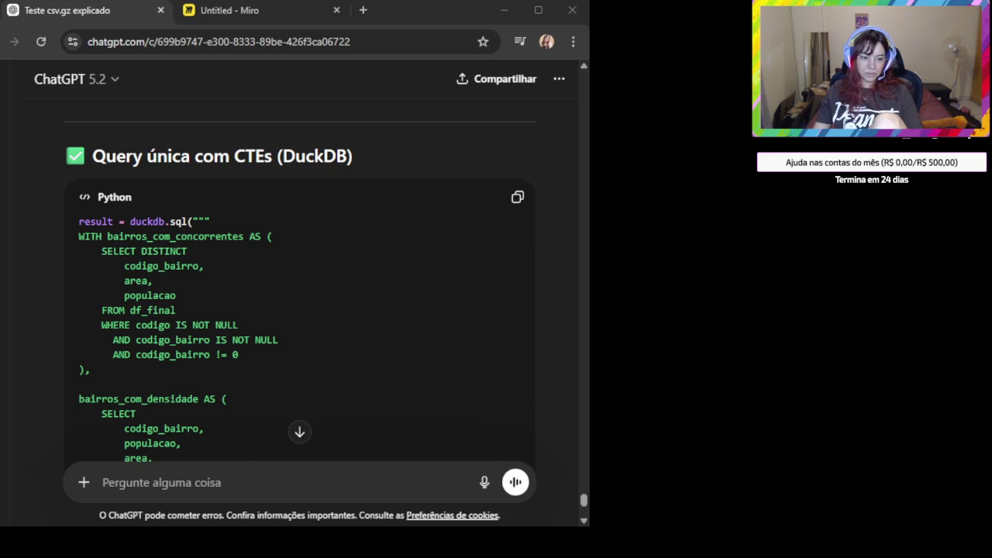
{"action": "left_click", "coordinate": [529, 208]}
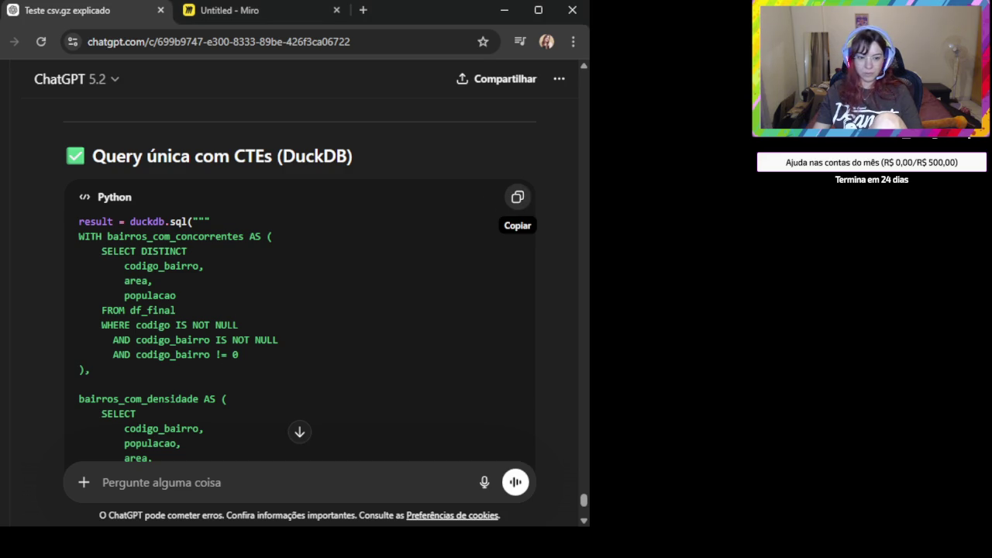
{"action": "left_click", "coordinate": [517, 197]}
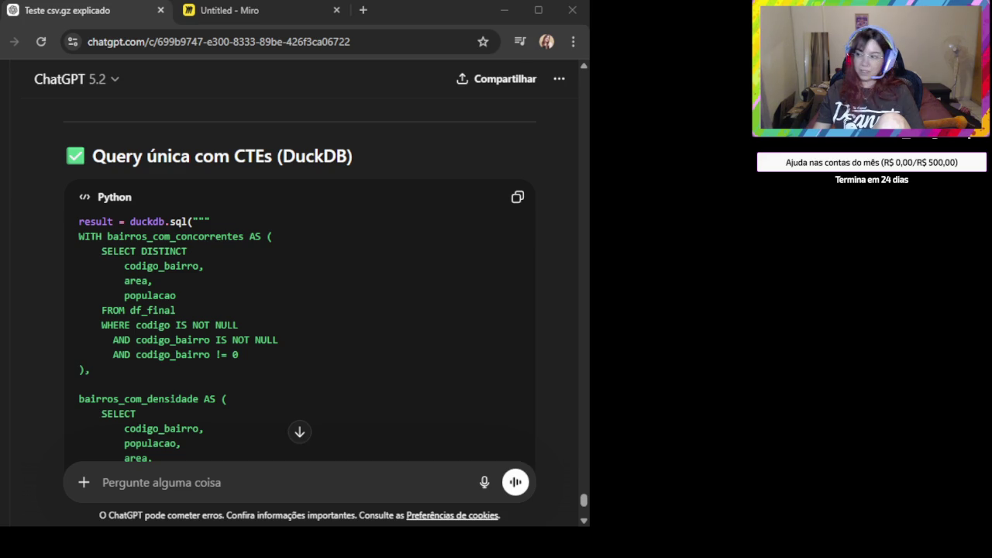
Paste the resultado_demografico.head(10) screenshot onto the Miro board, then paste the full density table
{"action": "left_click", "coordinate": [275, 13]}
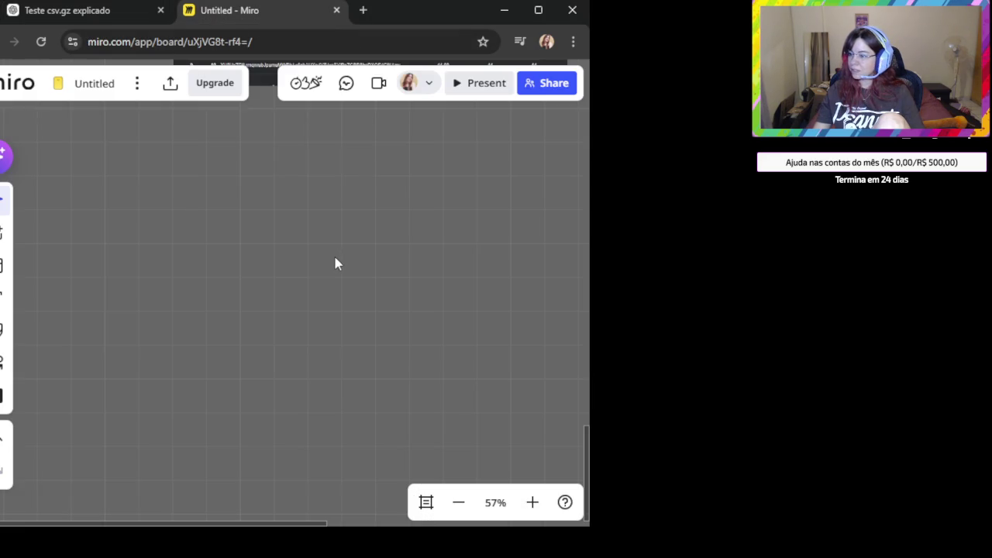
{"action": "key", "text": "ctrl+v"}
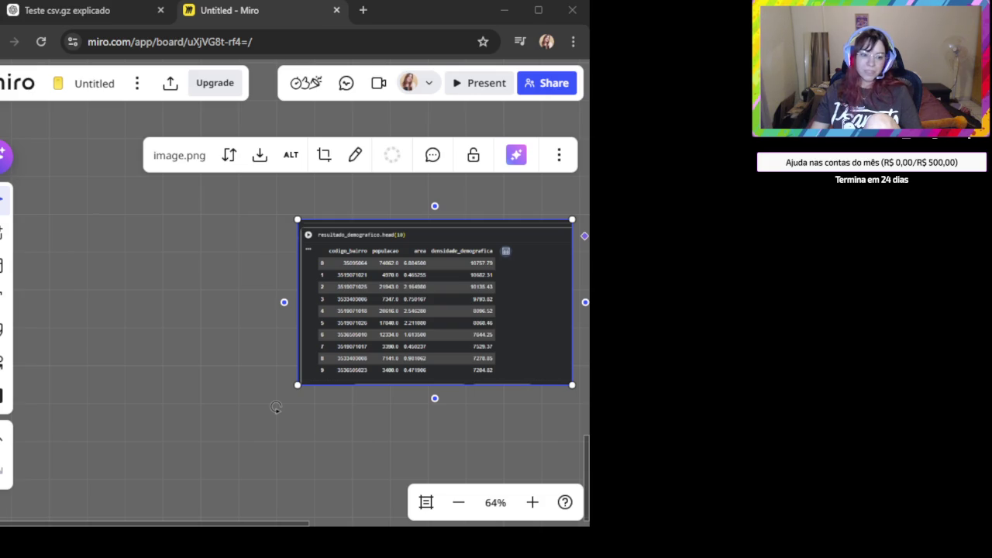
{"action": "left_click", "coordinate": [226, 361]}
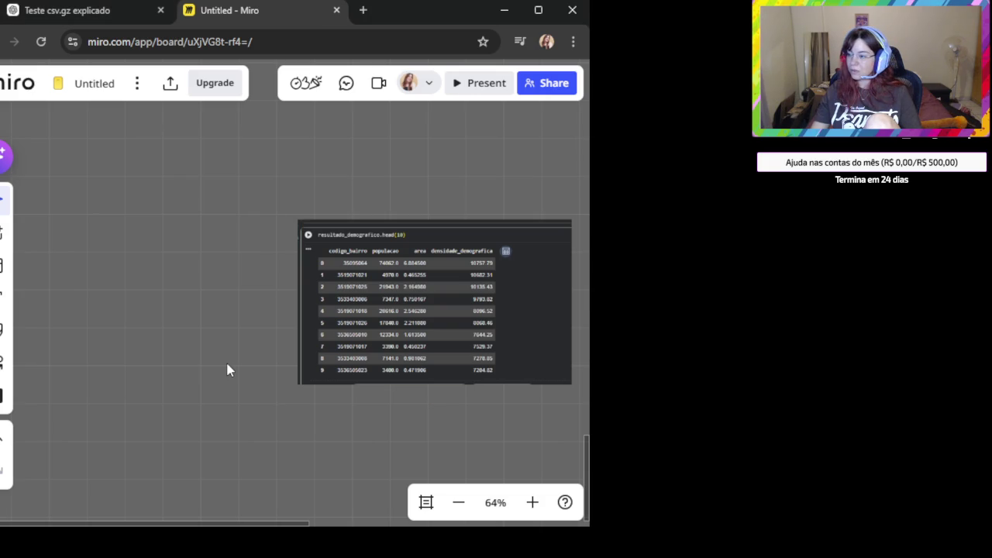
{"action": "key", "text": "ctrl+v"}
Move the full 106-row density table screenshot directly under the head(10) table
{"action": "scroll", "coordinate": [265, 391], "scroll_direction": "up", "scroll_amount": 2}
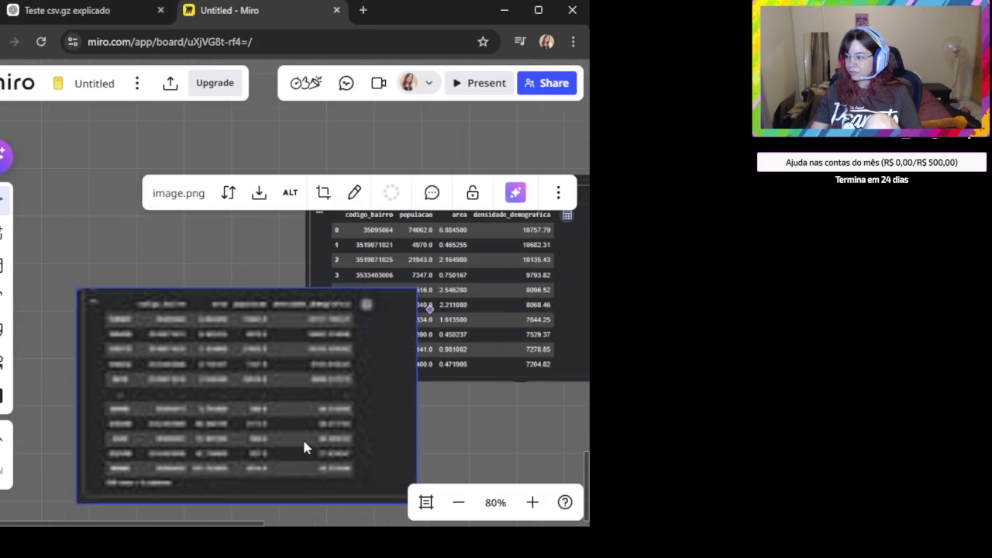
{"action": "left_click", "coordinate": [230, 162]}
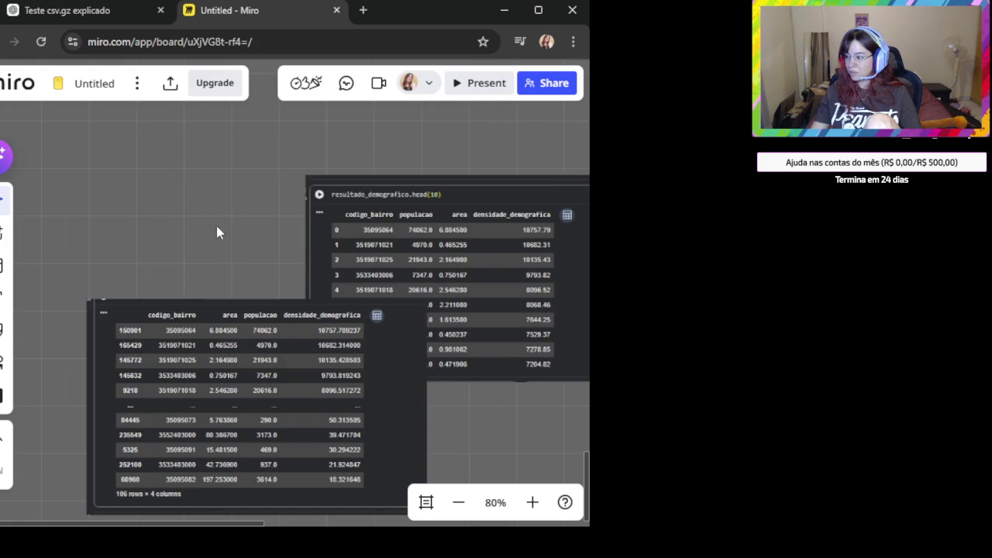
{"action": "scroll", "coordinate": [224, 235], "scroll_direction": "down", "scroll_amount": 3}
{"action": "mouse_move", "coordinate": [186, 144]}
{"action": "left_mouse_down"}
{"action": "mouse_move", "coordinate": [457, 405]}
{"action": "mouse_move", "coordinate": [493, 359]}
{"action": "left_mouse_up"}
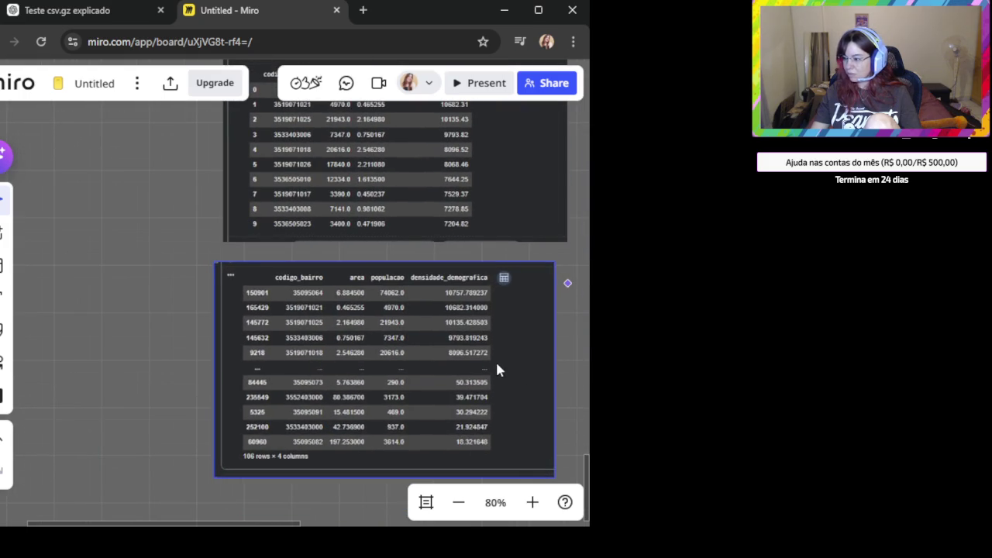
{"action": "scroll", "coordinate": [410, 333], "scroll_direction": "up", "scroll_amount": 1}
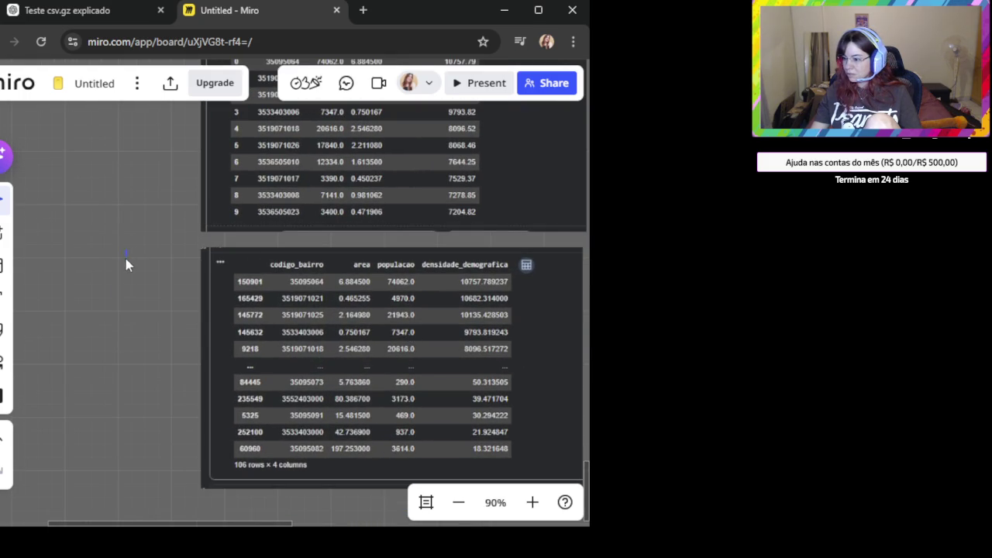
{"action": "mouse_move", "coordinate": [128, 265]}
{"action": "left_mouse_down"}
{"action": "mouse_move", "coordinate": [73, 381]}
{"action": "mouse_move", "coordinate": [55, 372]}
{"action": "left_mouse_up"}
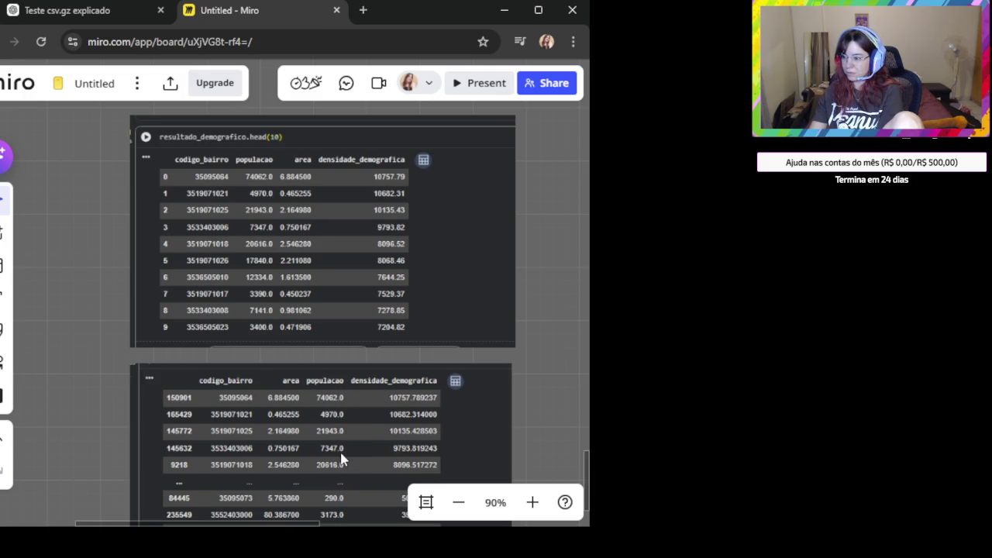
Pan and zoom the board to check the stacked density table layout
{"action": "scroll", "coordinate": [346, 488], "scroll_direction": "down", "scroll_amount": 1}
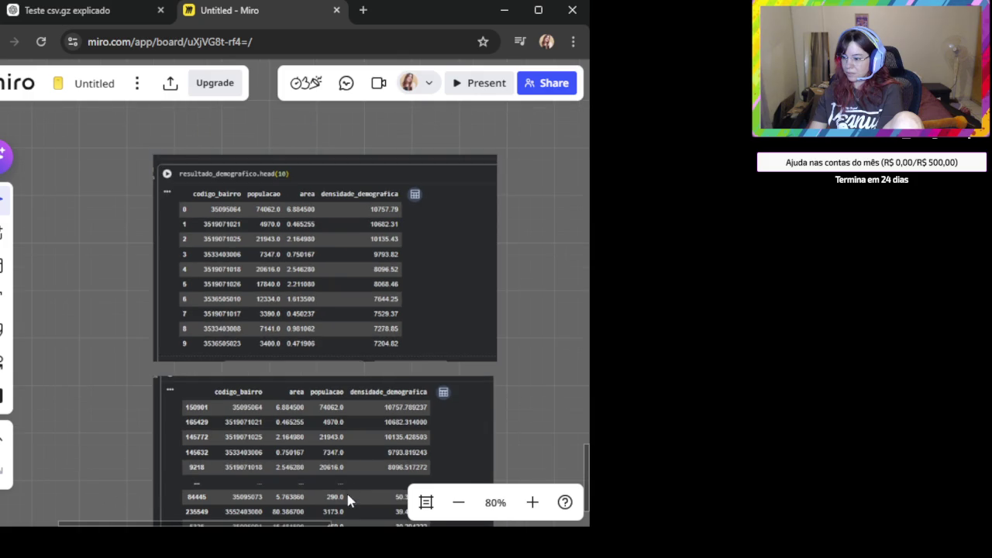
{"action": "scroll", "coordinate": [530, 361], "scroll_direction": "up", "scroll_amount": 1}
{"action": "scroll", "coordinate": [528, 352], "scroll_direction": "down", "scroll_amount": 3}
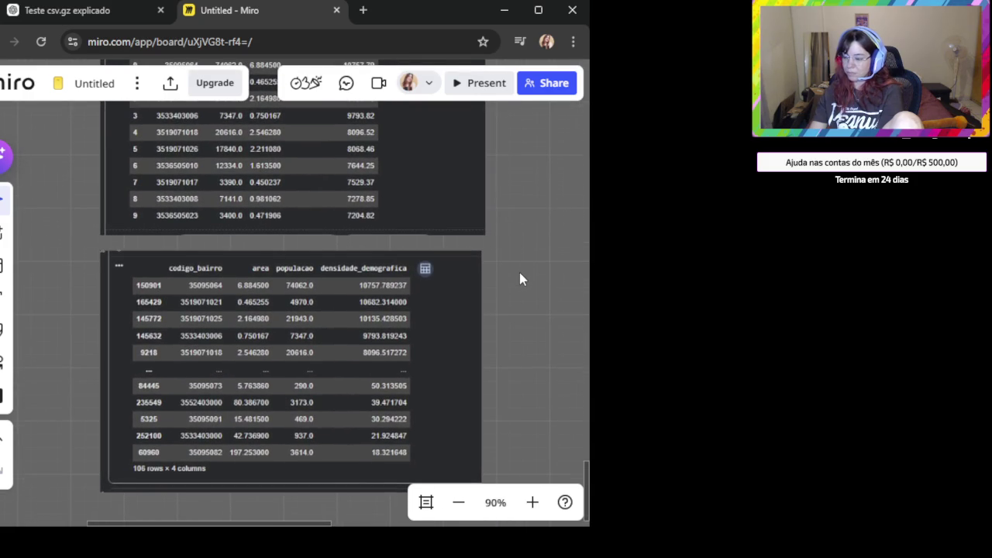
{"action": "left_click_drag", "start_coordinate": [519, 272], "coordinate": [502, 309]}
{"action": "scroll", "coordinate": [501, 311], "scroll_direction": "up", "scroll_amount": 1}
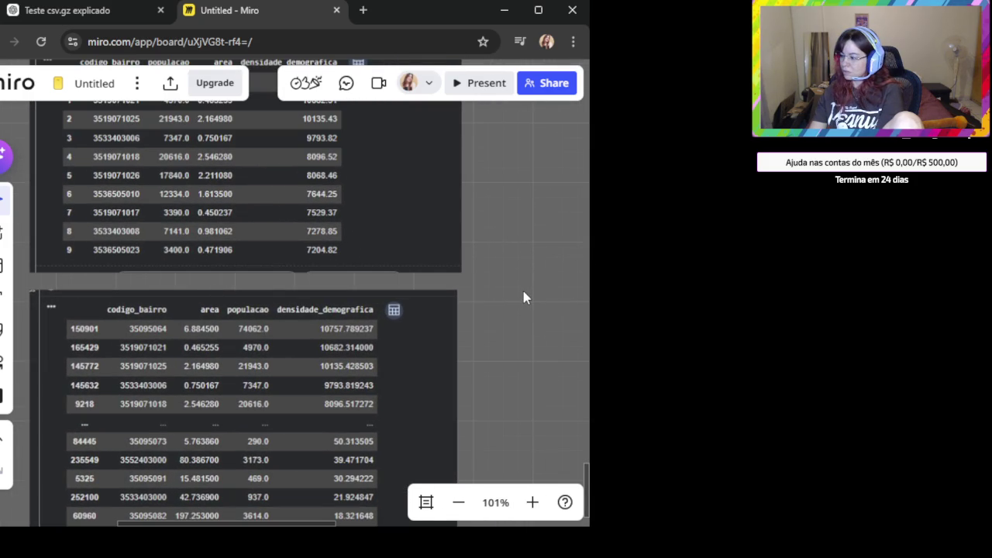
{"action": "scroll", "coordinate": [503, 331], "scroll_direction": "up", "scroll_amount": 1}
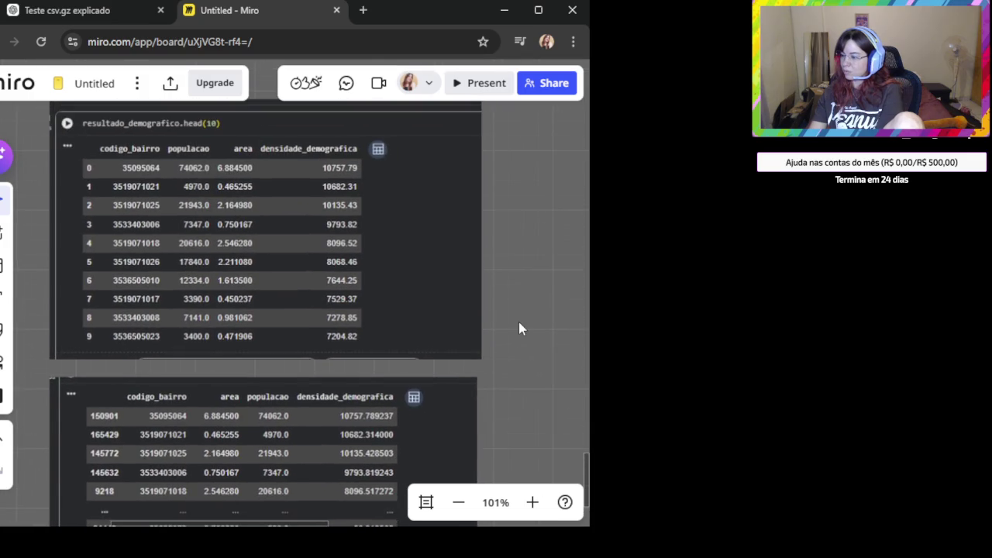
{"action": "scroll", "coordinate": [519, 321], "scroll_direction": "down", "scroll_amount": 2}
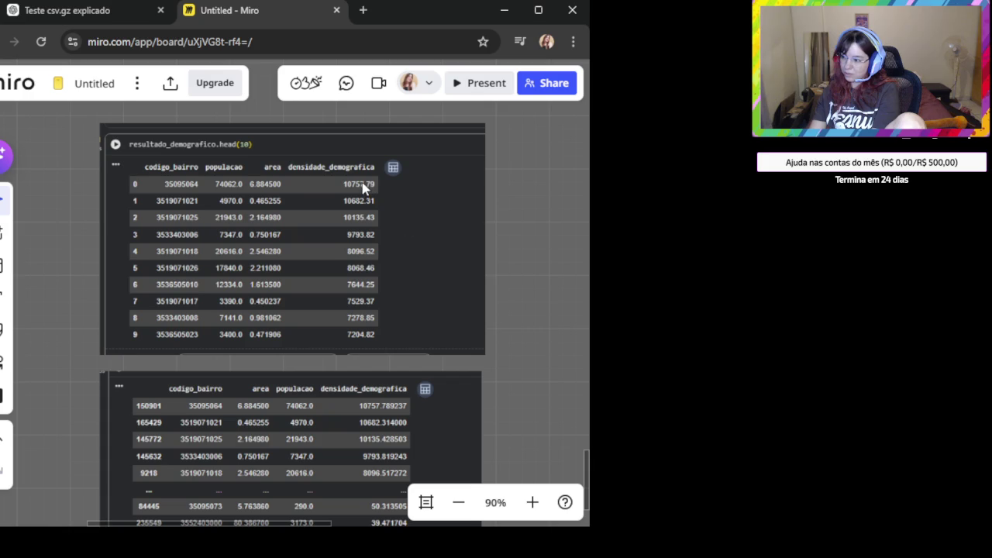
{"action": "left_click", "coordinate": [321, 427]}
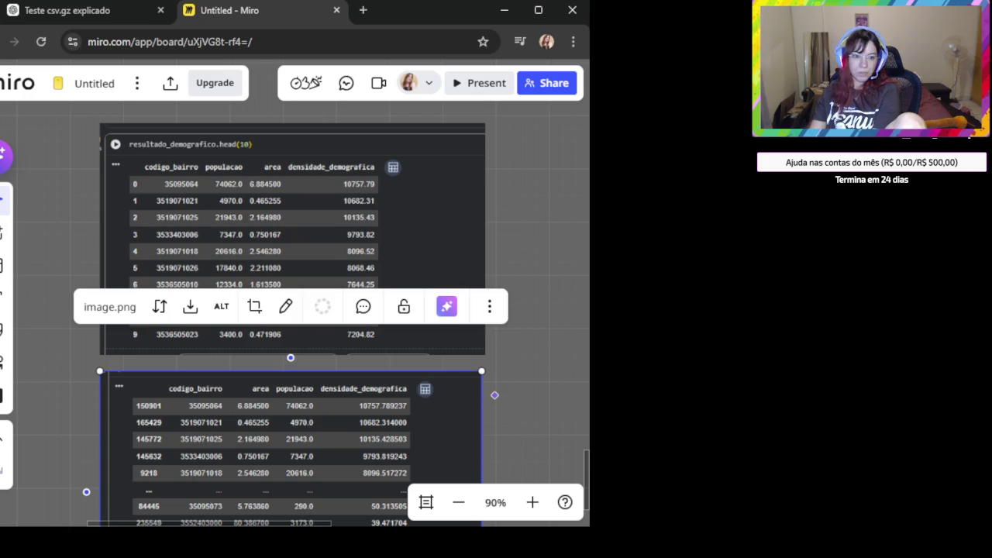
{"action": "key", "text": "alt+Tab"}
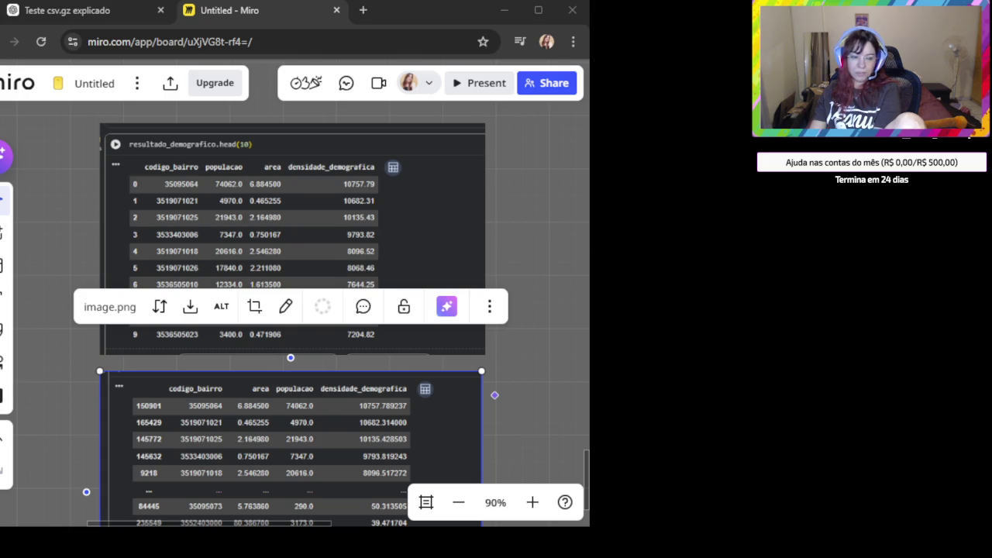
{"action": "left_click", "coordinate": [517, 405]}
{"action": "left_click", "coordinate": [252, 243]}
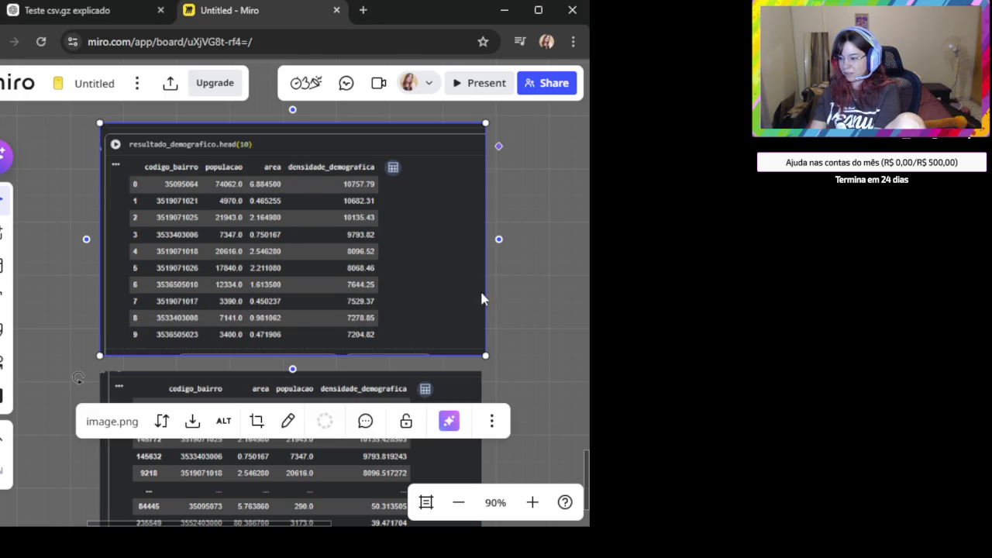
{"action": "left_click", "coordinate": [515, 295]}
{"action": "left_click", "coordinate": [302, 227]}
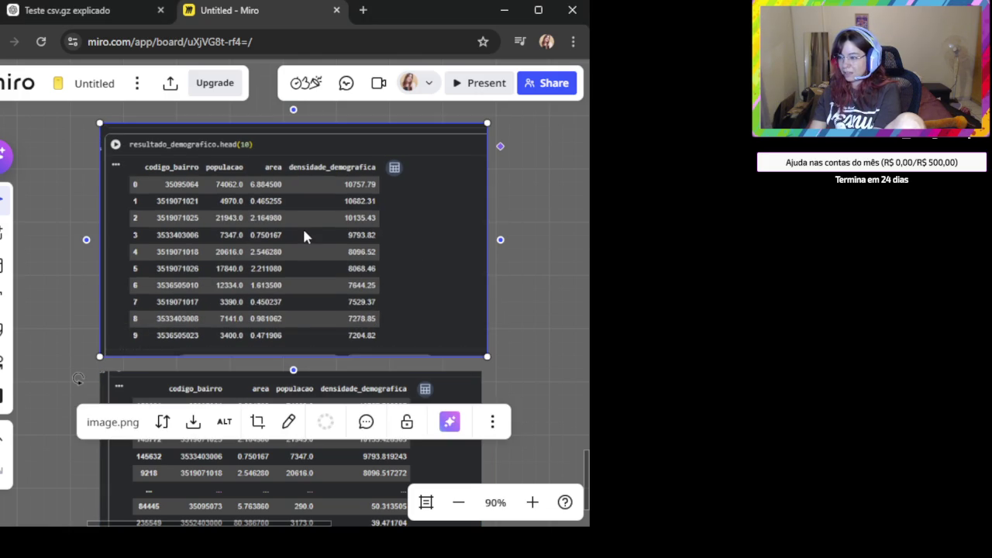
{"action": "left_click", "coordinate": [511, 368]}
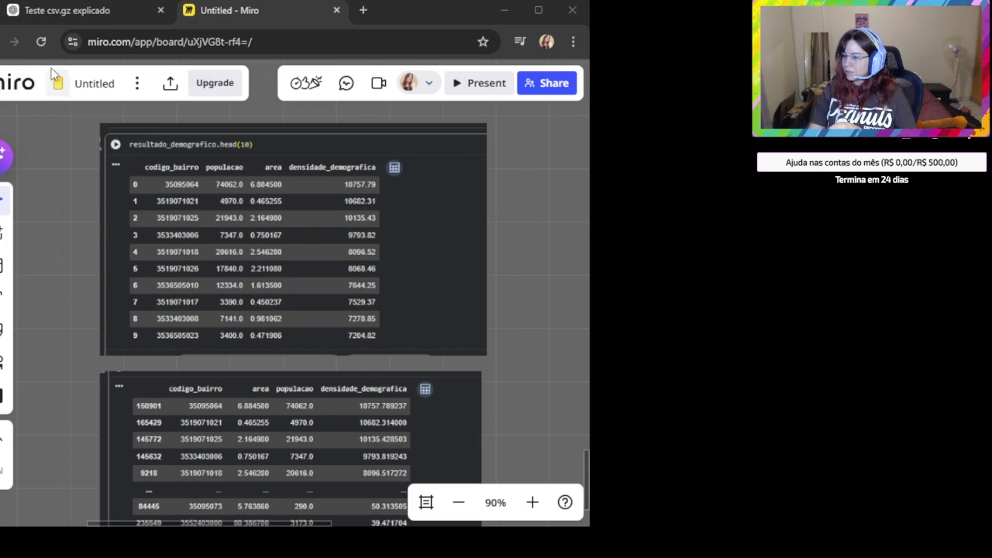
{"action": "left_click", "coordinate": [101, 10]}
Send ChatGPT the output schema request (columns, data types, justified file format) plus 'me ajuda nesse'
{"action": "scroll", "coordinate": [301, 444], "scroll_direction": "down", "scroll_amount": 1}
{"action": "left_click", "coordinate": [300, 438]}
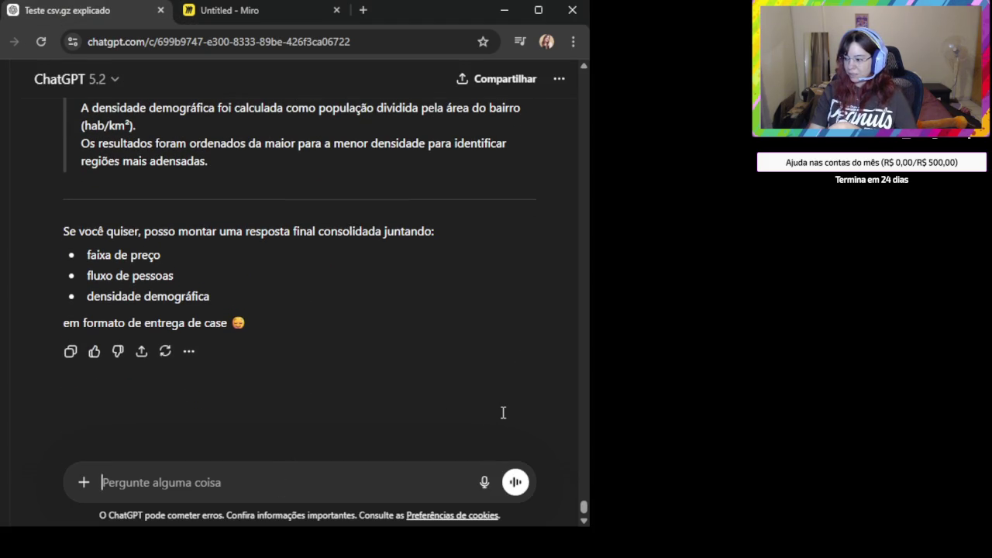
{"action": "key", "text": "ctrl+v"}
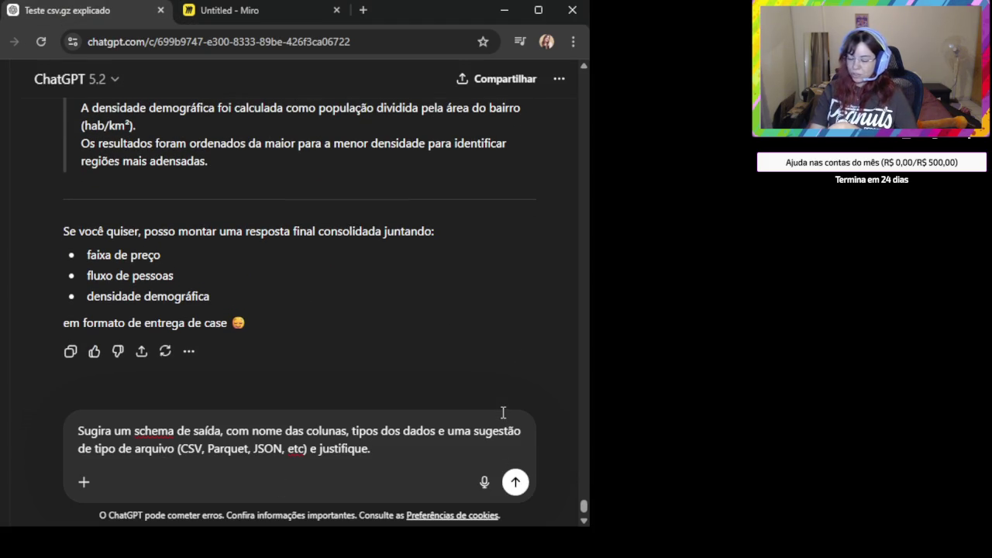
{"action": "key", "text": "shift+Return"}
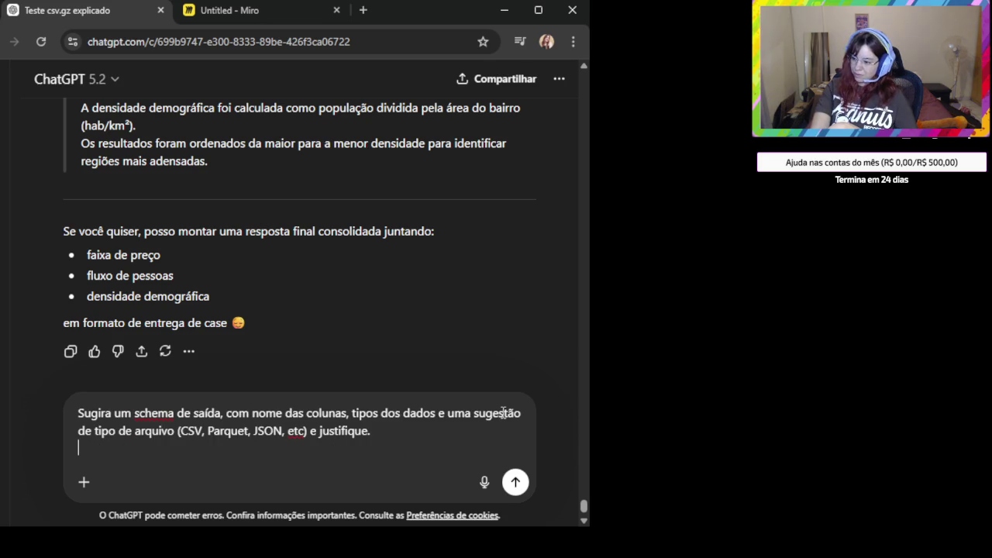
{"action": "key", "text": "BackSpace"}
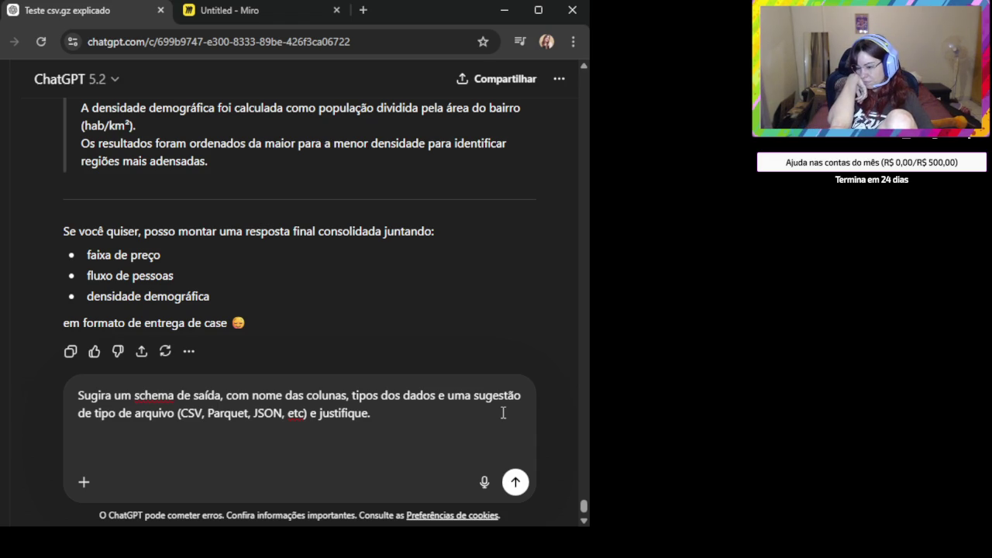
{"action": "type", "text": "me ajuda nesse"}
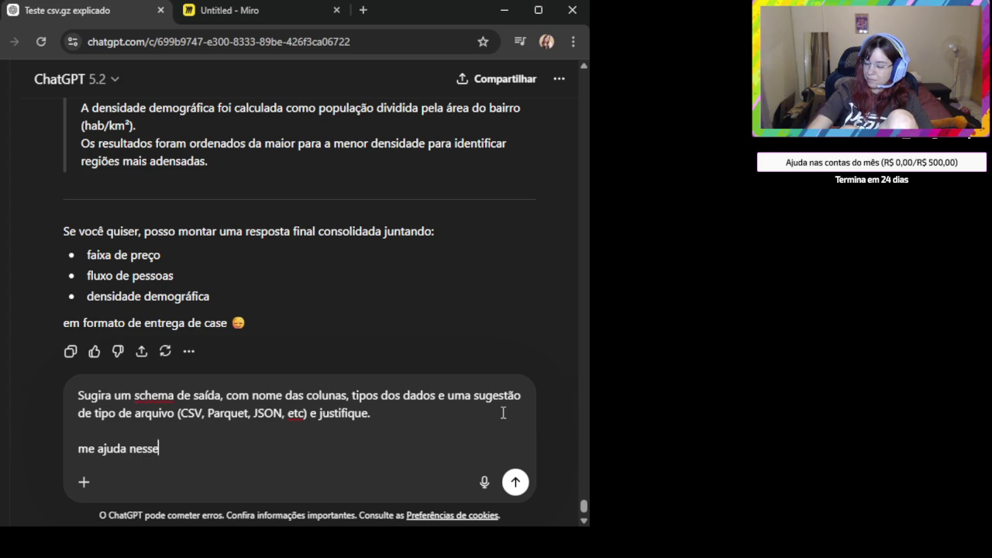
{"action": "key", "text": "Return"}
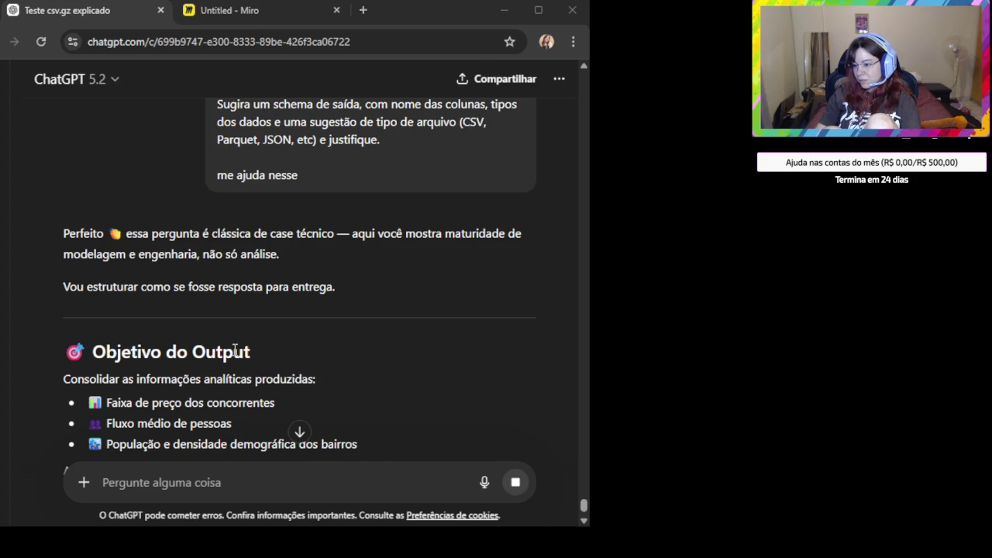
{"action": "scroll", "coordinate": [237, 349], "scroll_direction": "down", "scroll_amount": 2}
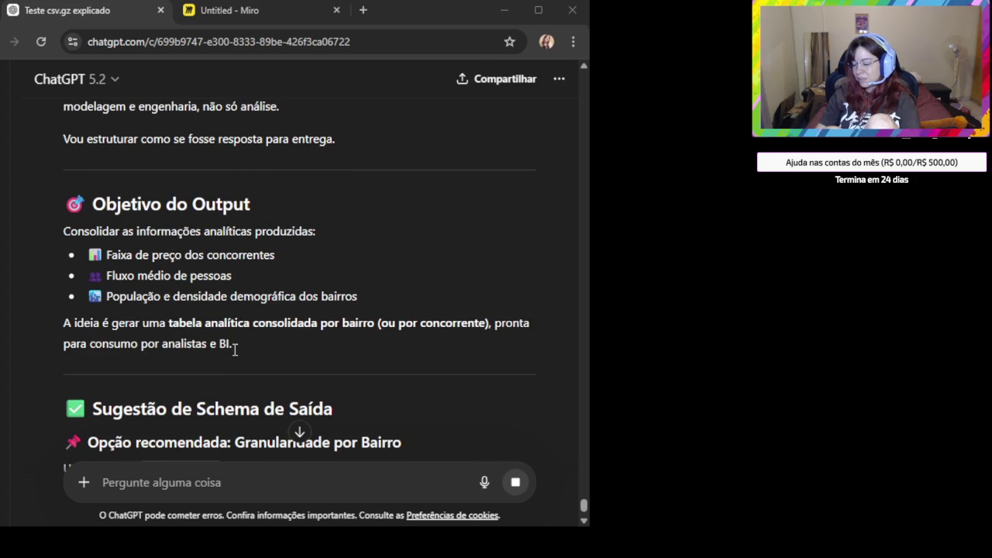
{"action": "scroll", "coordinate": [235, 350], "scroll_direction": "down", "scroll_amount": 1}
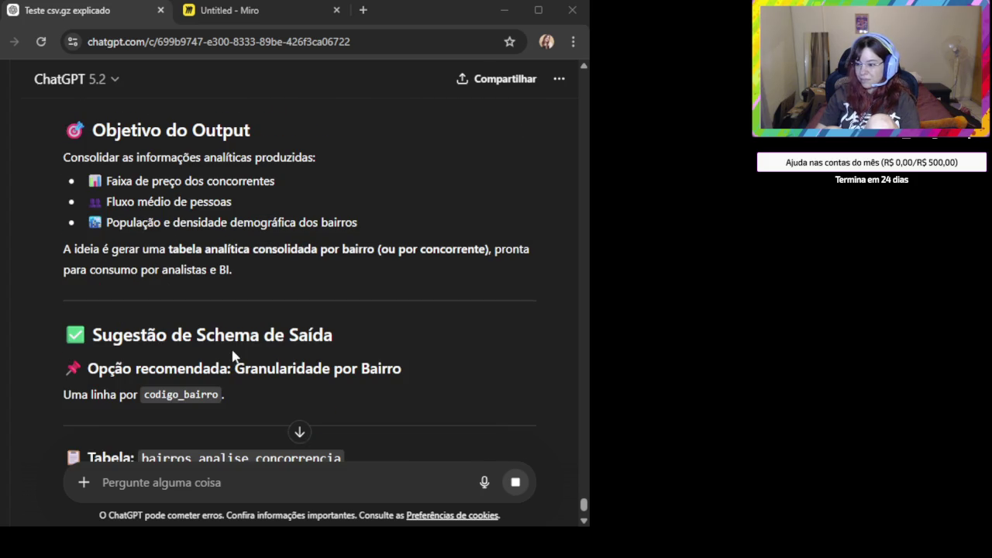
{"action": "scroll", "coordinate": [234, 353], "scroll_direction": "down", "scroll_amount": 1}
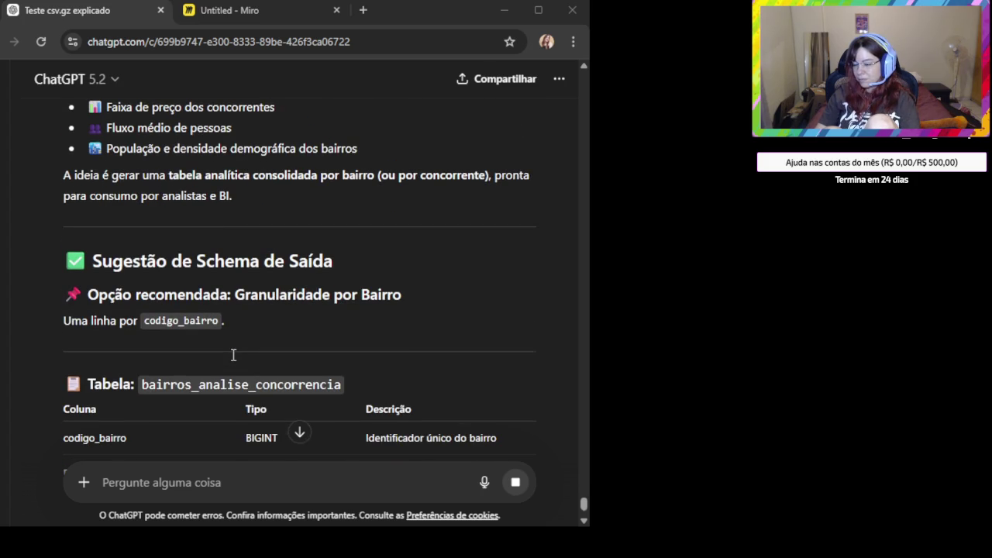
{"action": "scroll", "coordinate": [233, 355], "scroll_direction": "down", "scroll_amount": 2}
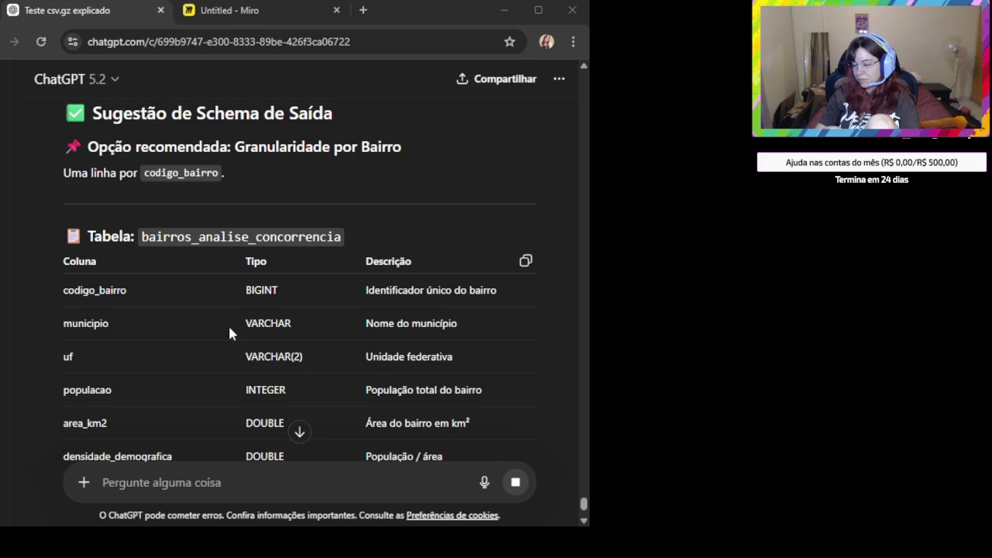
{"action": "scroll", "coordinate": [230, 334], "scroll_direction": "down", "scroll_amount": 1}
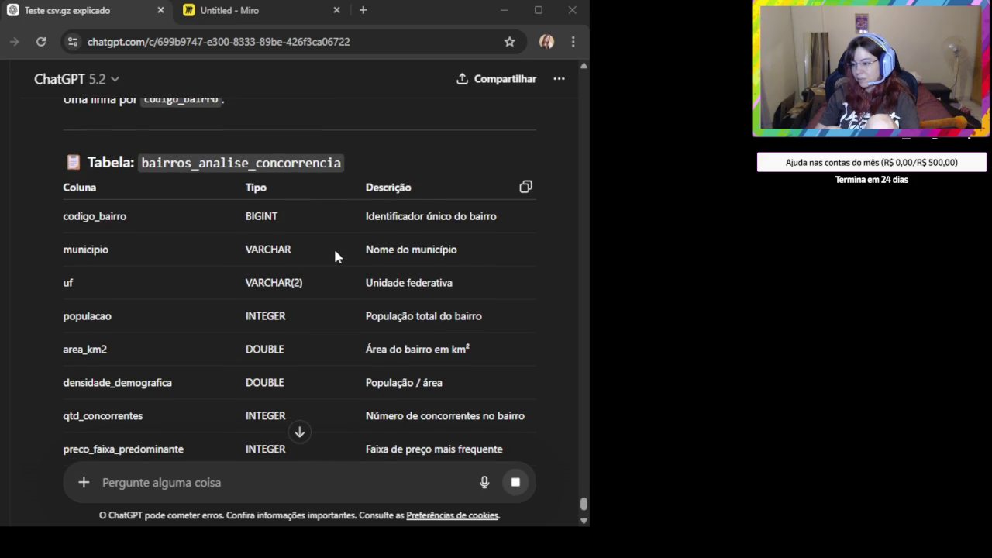
{"action": "scroll", "coordinate": [334, 254], "scroll_direction": "down", "scroll_amount": 1}
{"action": "scroll", "coordinate": [316, 249], "scroll_direction": "down", "scroll_amount": 2}
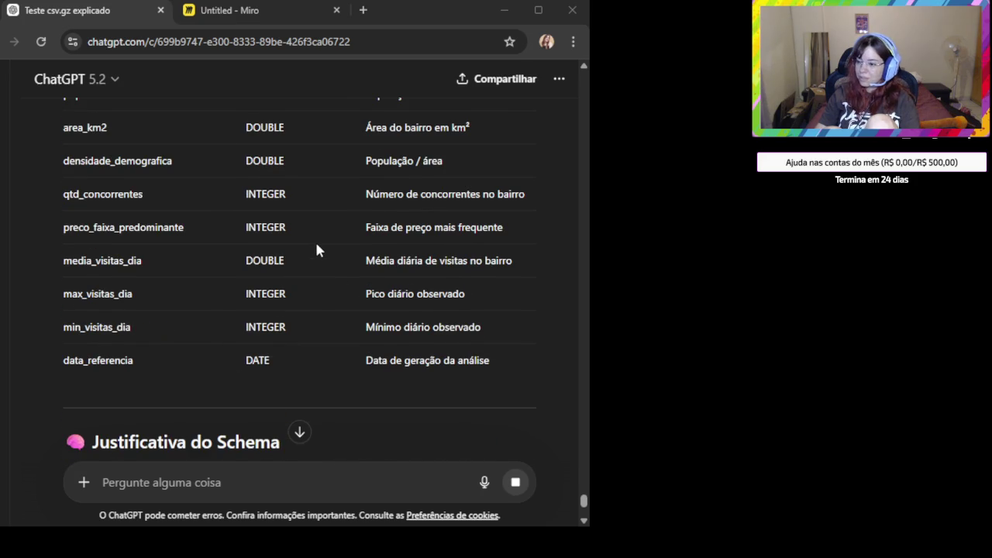
{"action": "scroll", "coordinate": [316, 249], "scroll_direction": "down", "scroll_amount": 2}
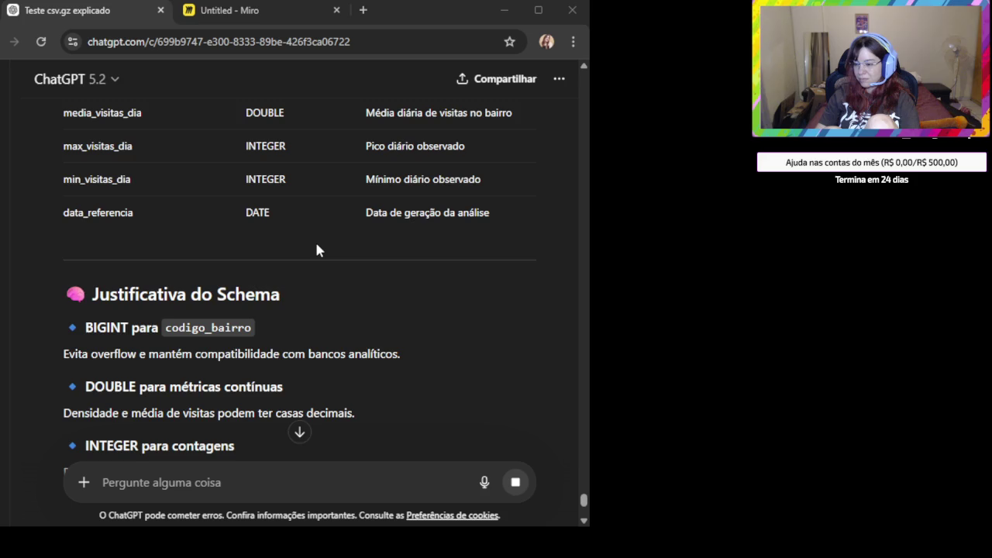
{"action": "scroll", "coordinate": [316, 250], "scroll_direction": "down", "scroll_amount": 1}
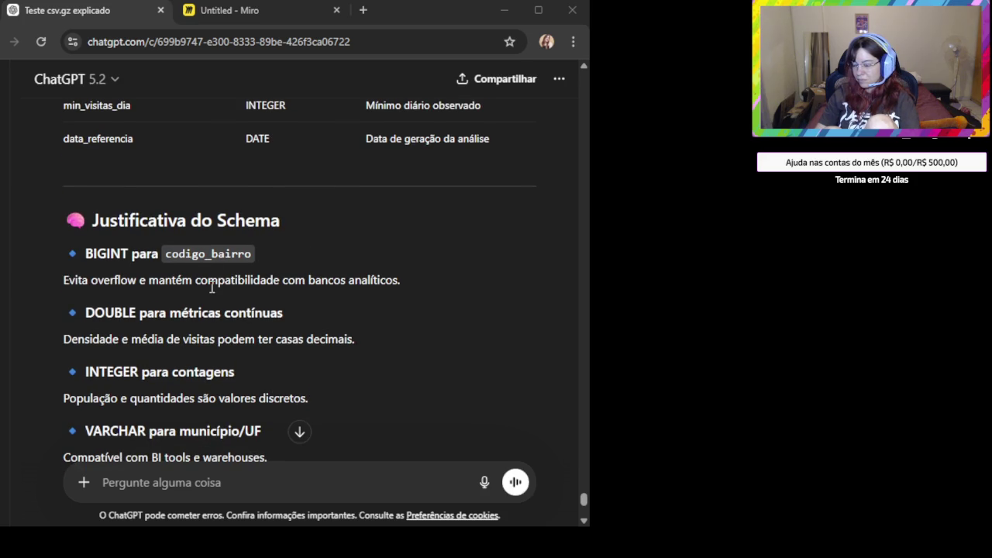
{"action": "scroll", "coordinate": [211, 288], "scroll_direction": "down", "scroll_amount": 1}
{"action": "double_click", "coordinate": [111, 239]}
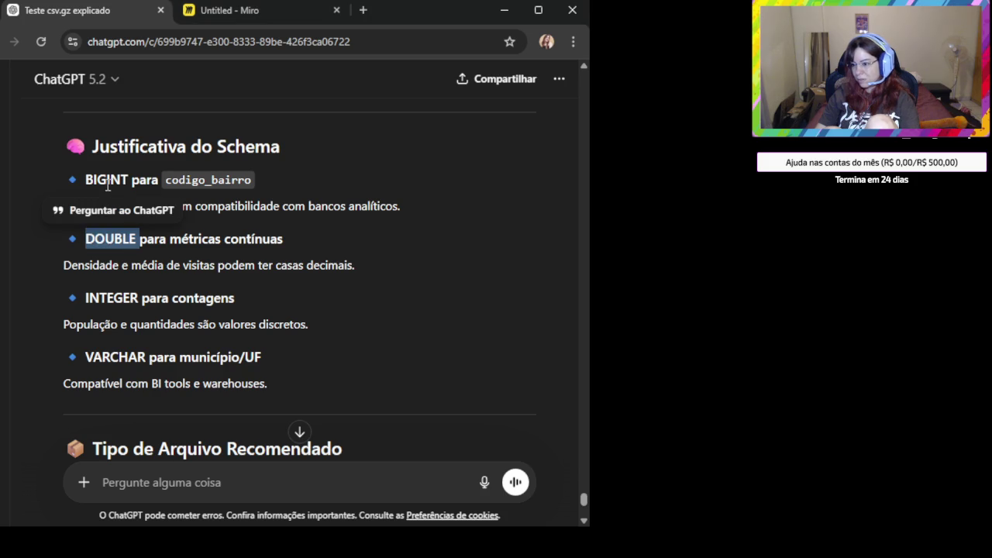
{"action": "scroll", "coordinate": [231, 328], "scroll_direction": "down", "scroll_amount": 2}
{"action": "scroll", "coordinate": [288, 340], "scroll_direction": "down", "scroll_amount": 1}
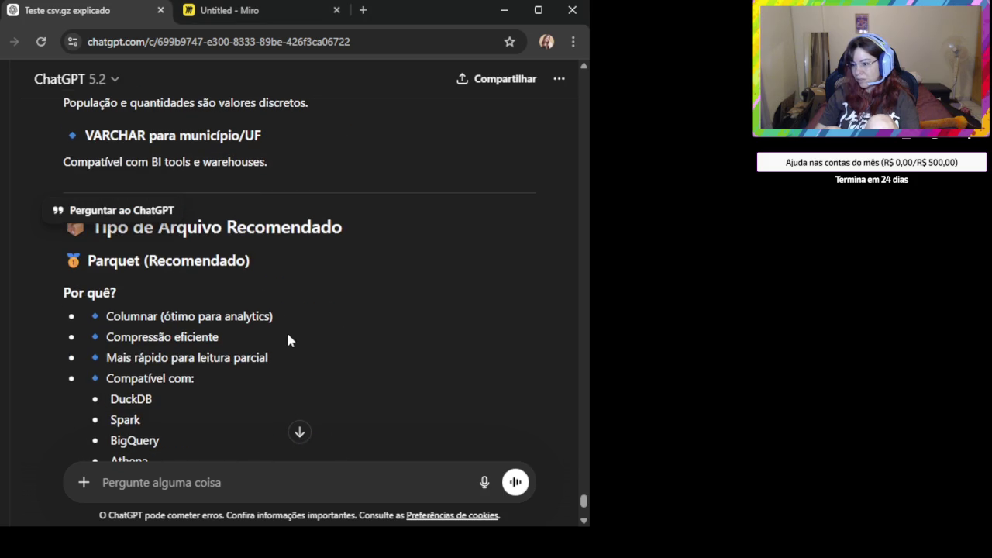
{"action": "left_click_drag", "start_coordinate": [88, 261], "coordinate": [369, 305]}
{"action": "left_click", "coordinate": [350, 321]}
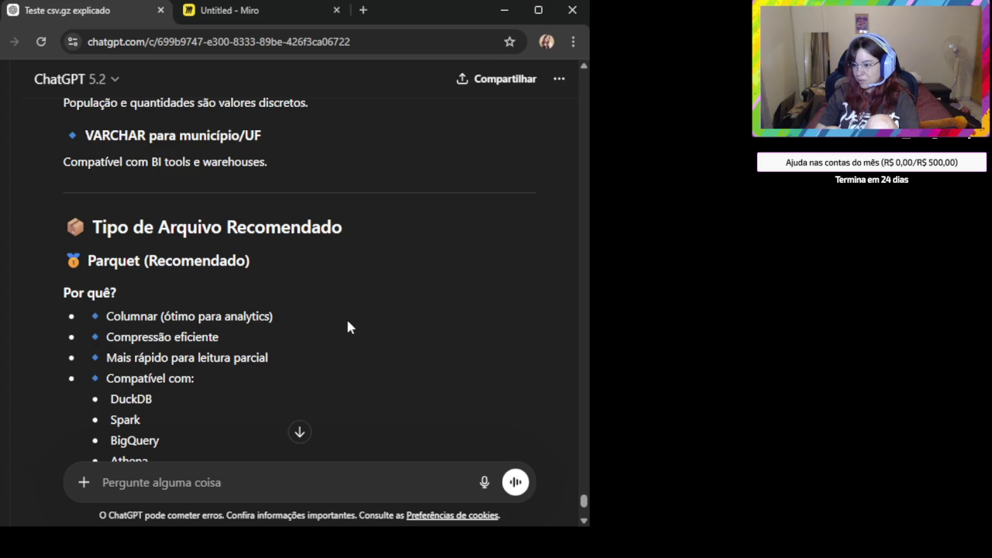
{"action": "scroll", "coordinate": [347, 322], "scroll_direction": "down", "scroll_amount": 1}
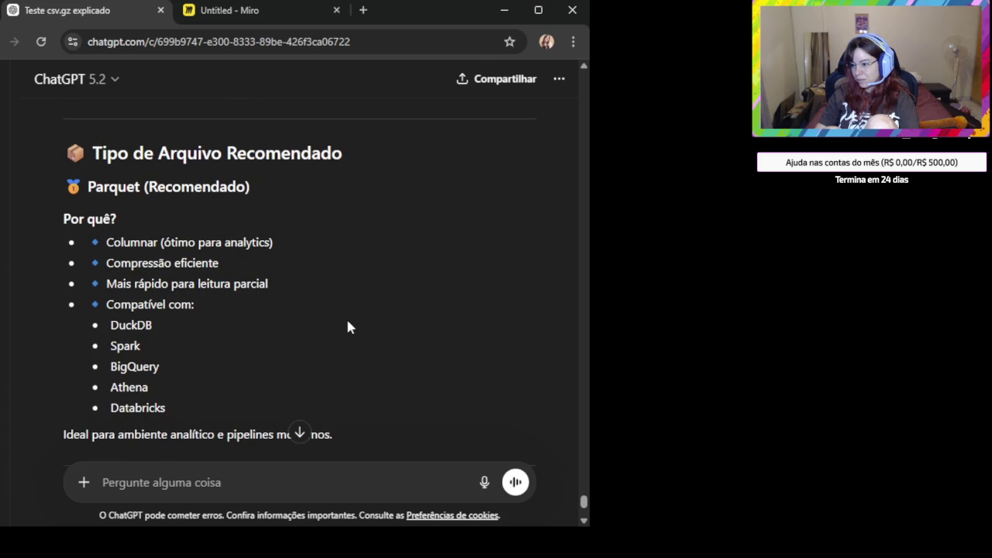
{"action": "double_click", "coordinate": [172, 263]}
{"action": "triple_click", "coordinate": [215, 283]}
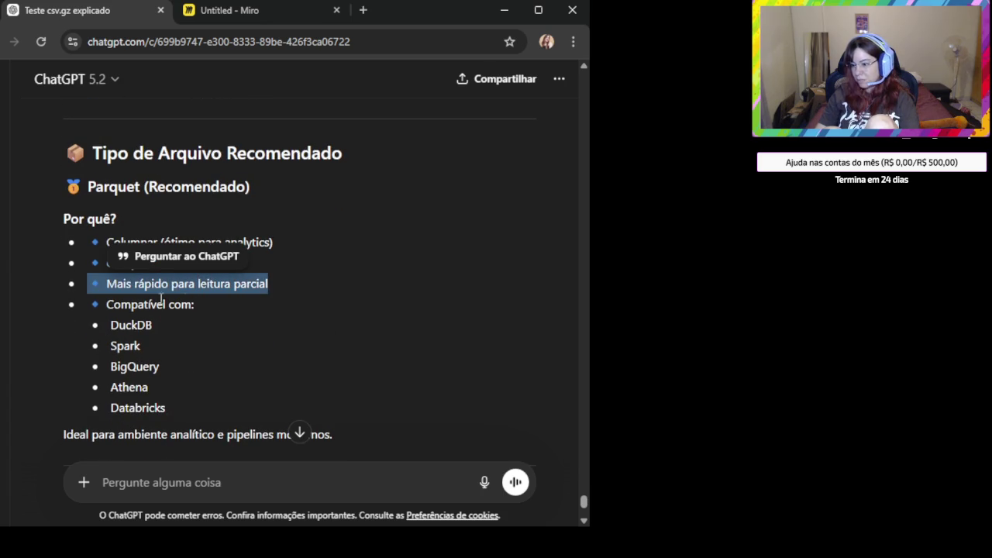
{"action": "double_click", "coordinate": [137, 305]}
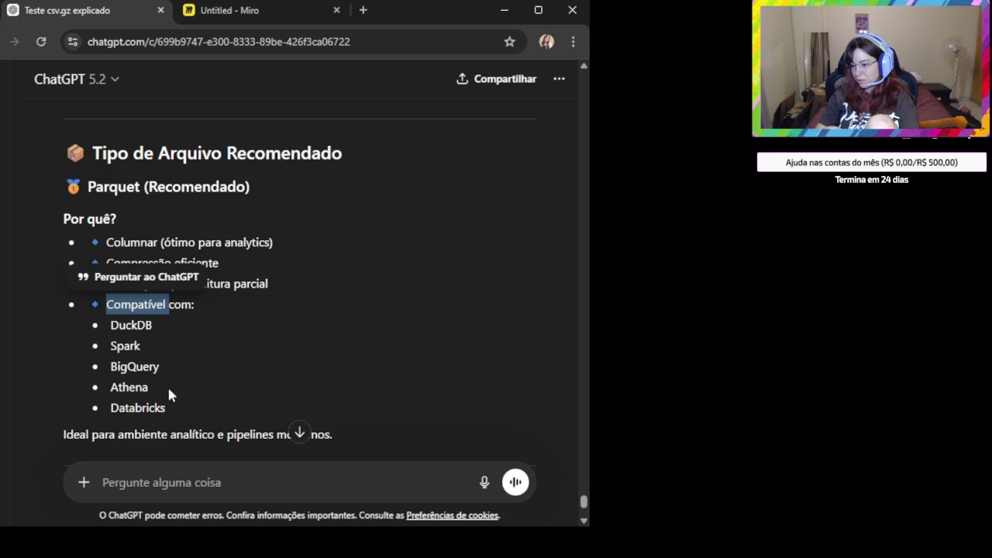
{"action": "left_click_drag", "start_coordinate": [191, 425], "coordinate": [105, 238]}
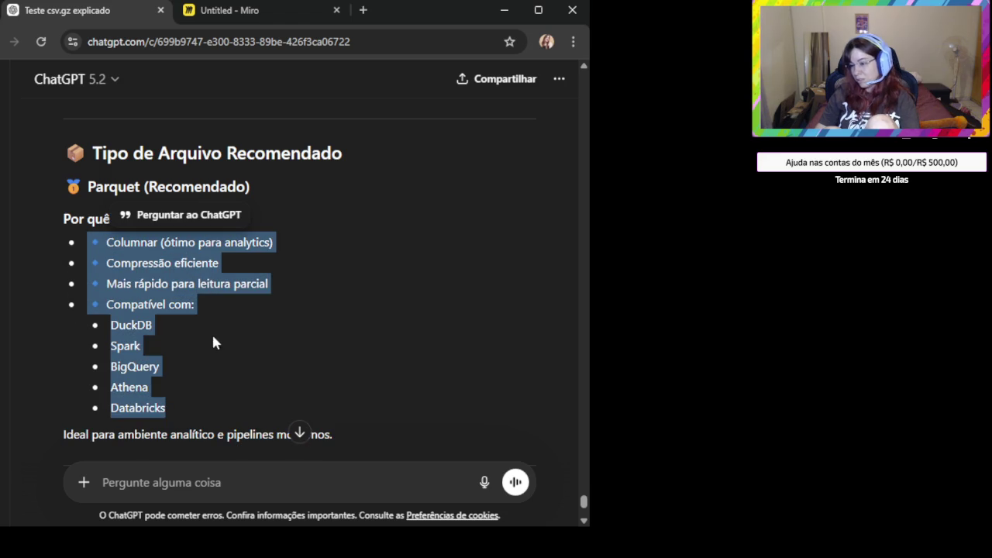
{"action": "mouse_move", "coordinate": [163, 411]}
{"action": "left_mouse_down"}
{"action": "mouse_move", "coordinate": [98, 341]}
{"action": "mouse_move", "coordinate": [105, 304]}
{"action": "left_mouse_up"}
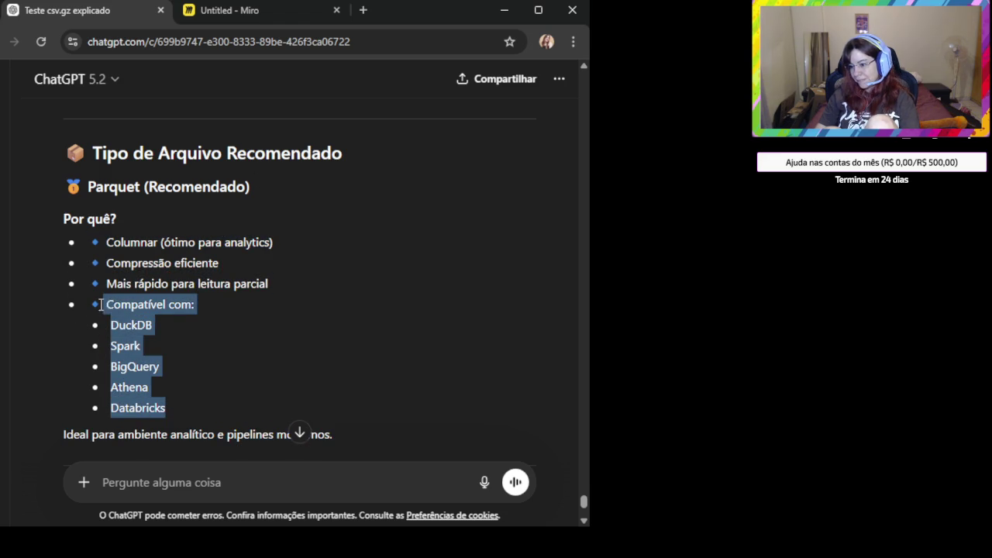
{"action": "scroll", "coordinate": [281, 219], "scroll_direction": "down", "scroll_amount": 1}
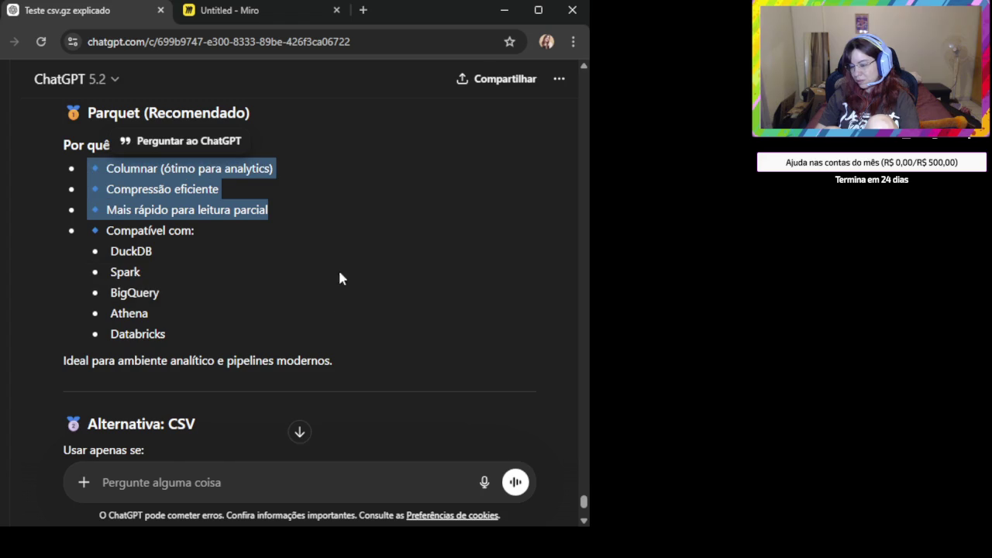
{"action": "scroll", "coordinate": [297, 341], "scroll_direction": "down", "scroll_amount": 2}
{"action": "scroll", "coordinate": [218, 194], "scroll_direction": "up", "scroll_amount": 2}
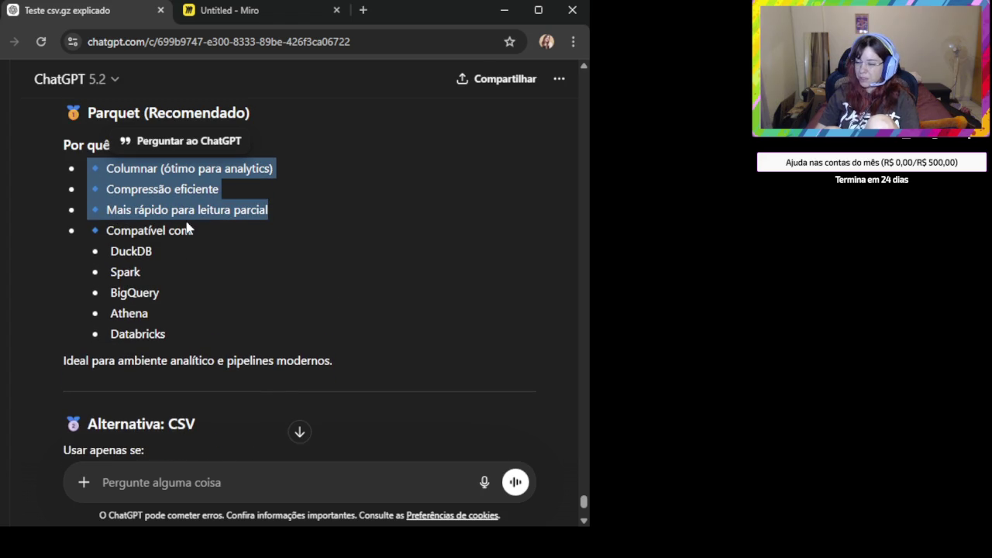
{"action": "scroll", "coordinate": [182, 227], "scroll_direction": "down", "scroll_amount": 2}
{"action": "scroll", "coordinate": [148, 222], "scroll_direction": "down", "scroll_amount": 1}
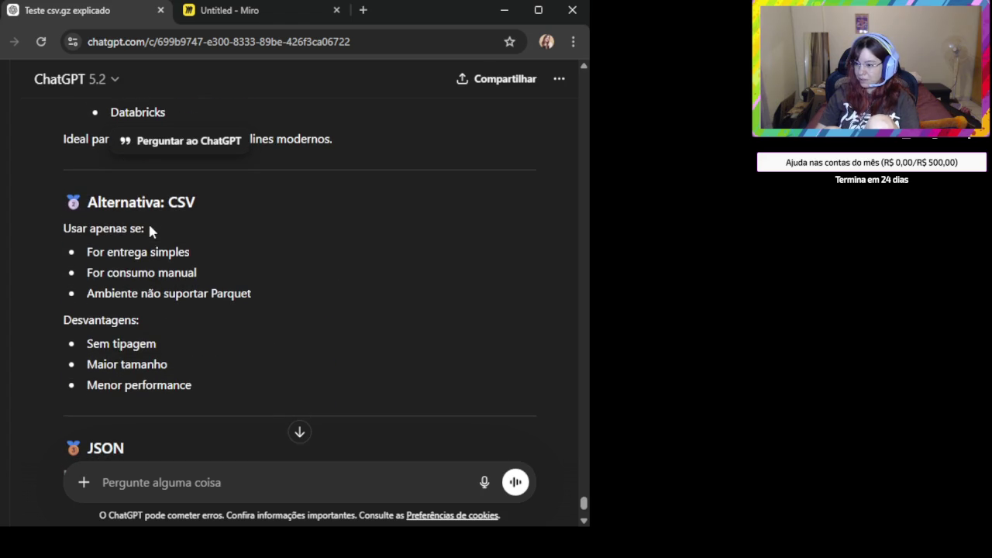
{"action": "left_click", "coordinate": [93, 208]}
{"action": "triple_click", "coordinate": [93, 208]}
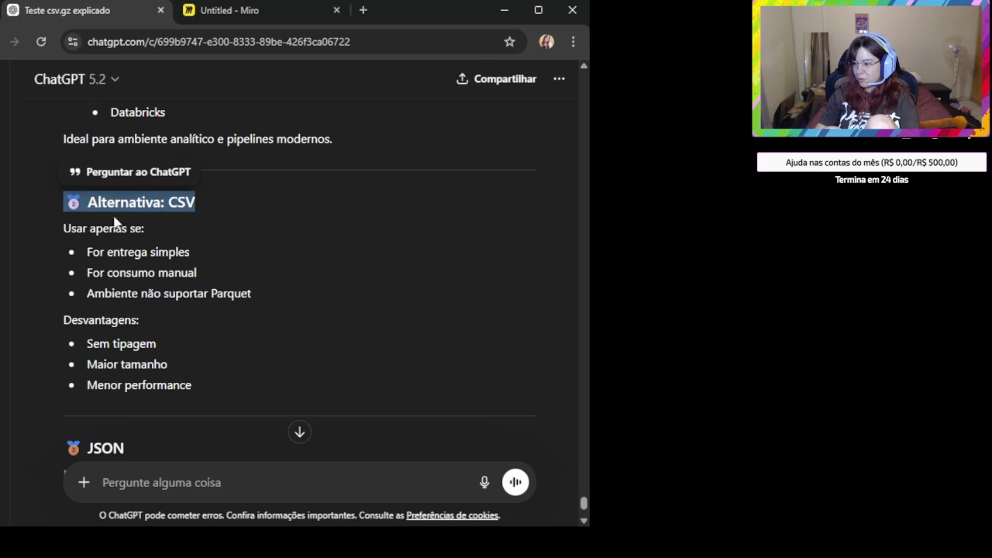
{"action": "scroll", "coordinate": [277, 286], "scroll_direction": "down", "scroll_amount": 2}
{"action": "scroll", "coordinate": [274, 291], "scroll_direction": "down", "scroll_amount": 1}
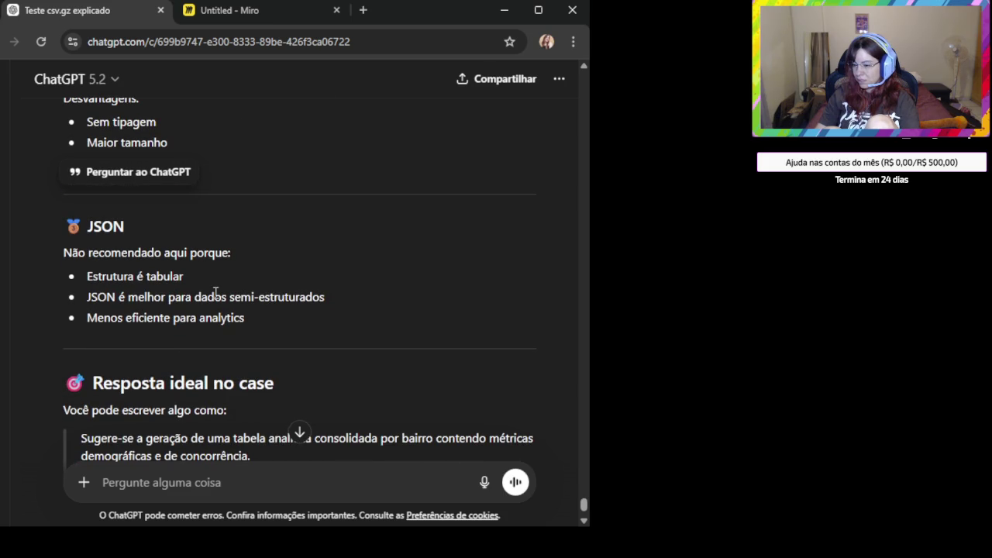
{"action": "scroll", "coordinate": [216, 293], "scroll_direction": "down", "scroll_amount": 2}
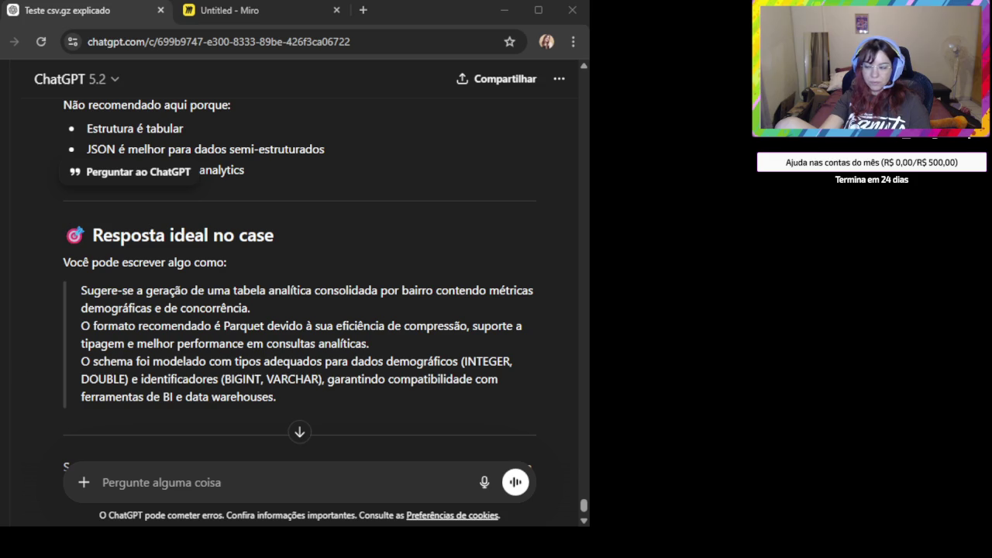
Paste and send the question asking about difficulties encountered while doing the case
{"action": "left_click", "coordinate": [147, 483]}
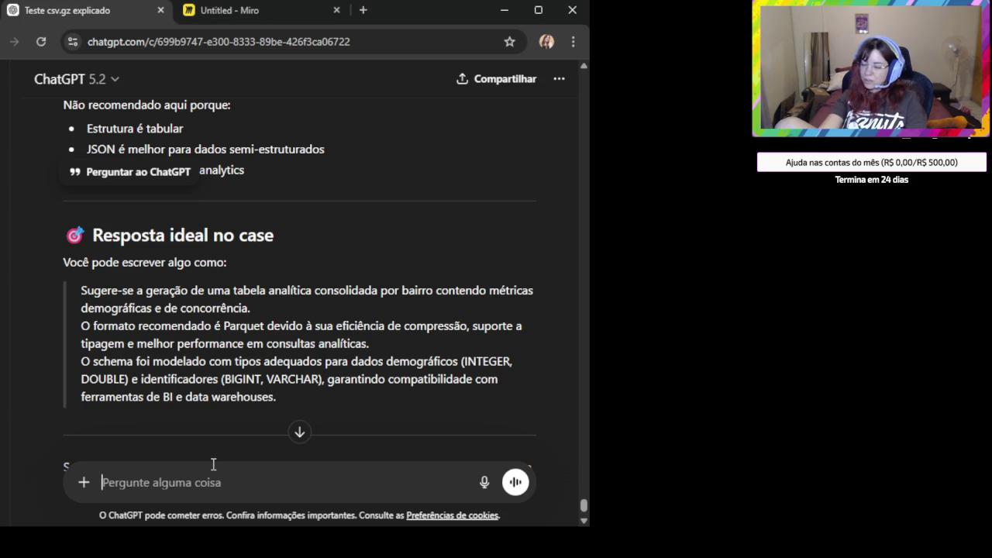
{"action": "type", "text": "[plus] Comente sobre possíveis dificuldades que você tenha encontrado ao realizar o case."}
{"action": "left_click", "coordinate": [516, 482]}
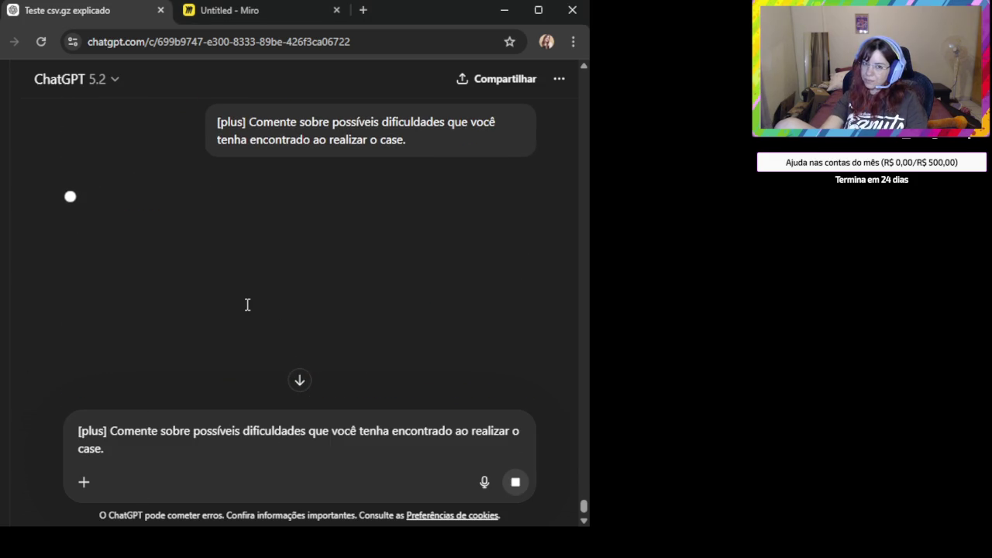